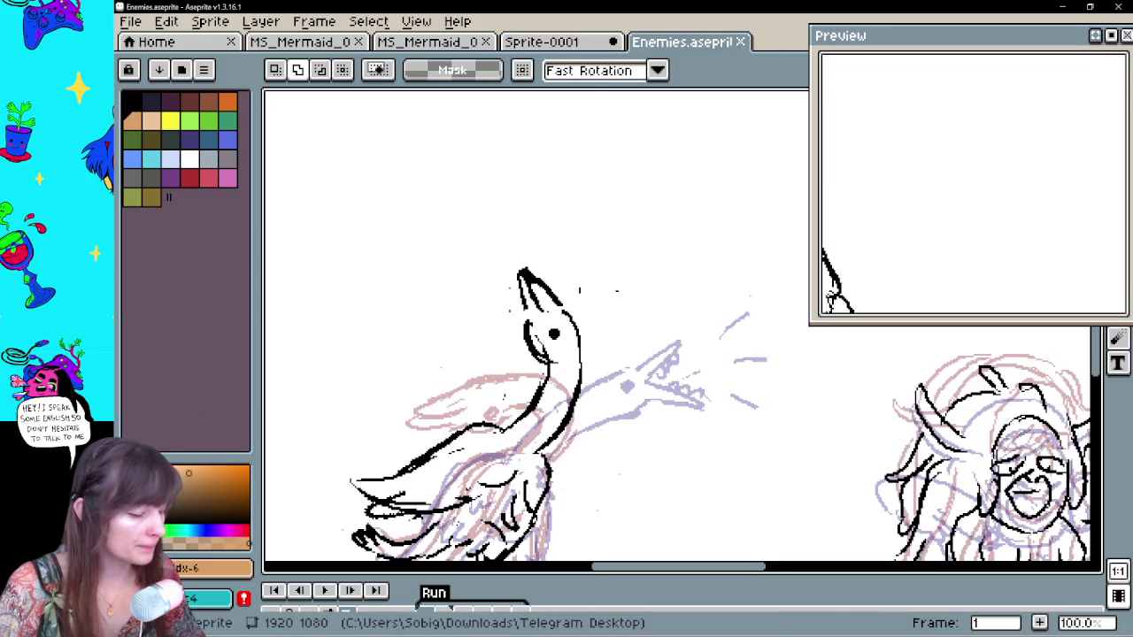
Start playing the six-frame sketch animation of the goose and horned monster
scroll(533, 478, down, 5)
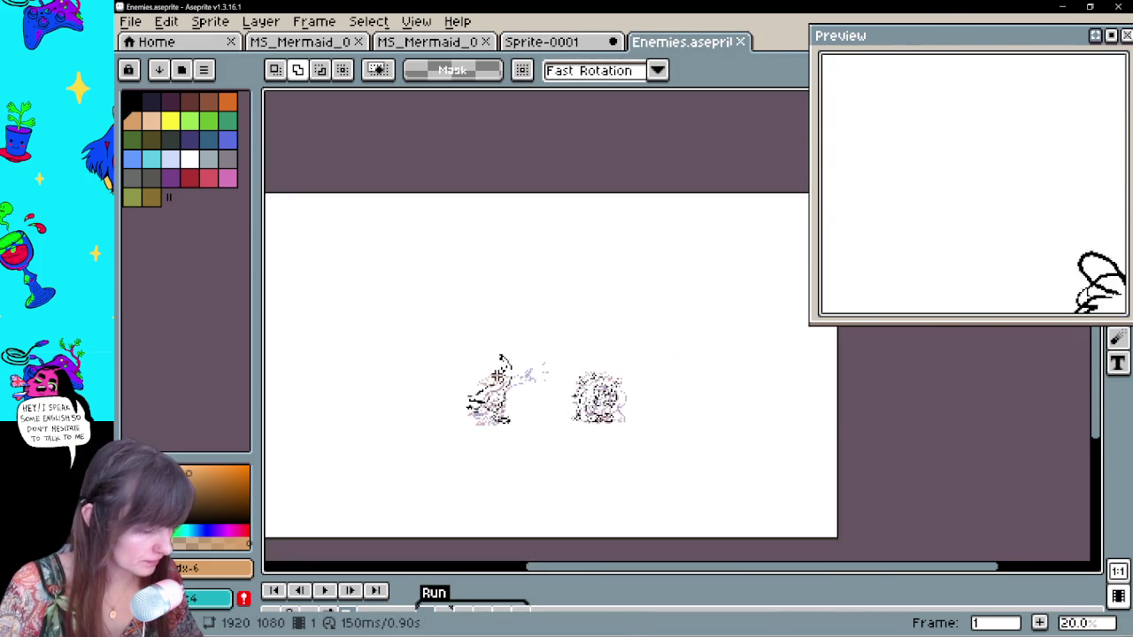
scroll(533, 478, up, 2)
click(324, 590)
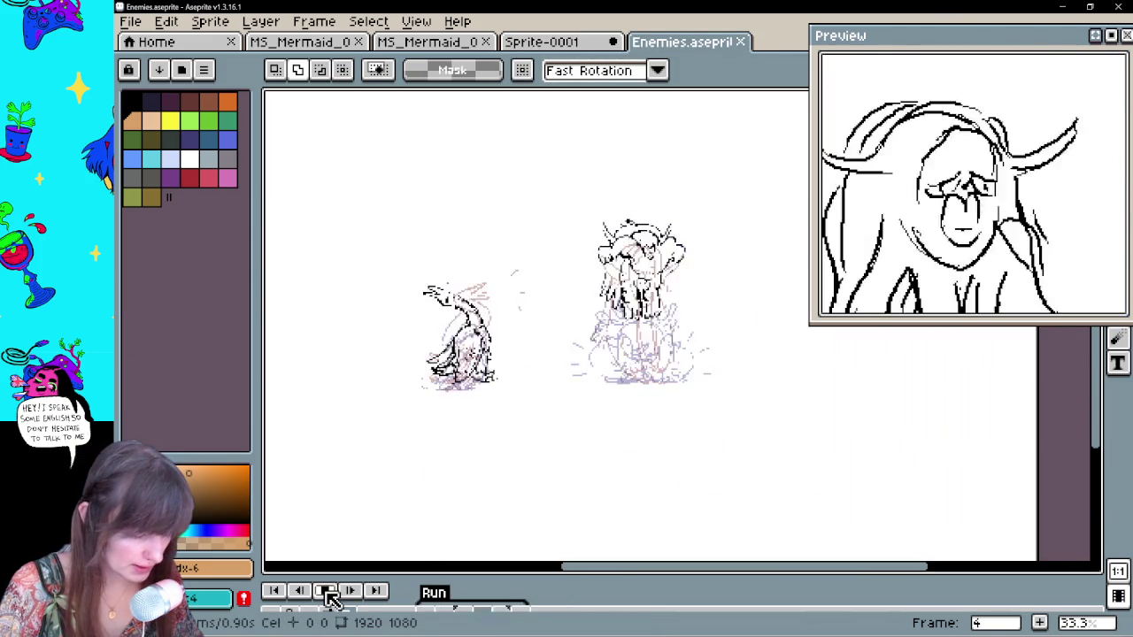
Drag the timeline panel open, replay the animation on the canvas, then stop it in Preview
scroll(620, 310, up, 3)
scroll(478, 399, down, 3)
scroll(382, 458, up, 1)
drag(455, 575, 489, 500)
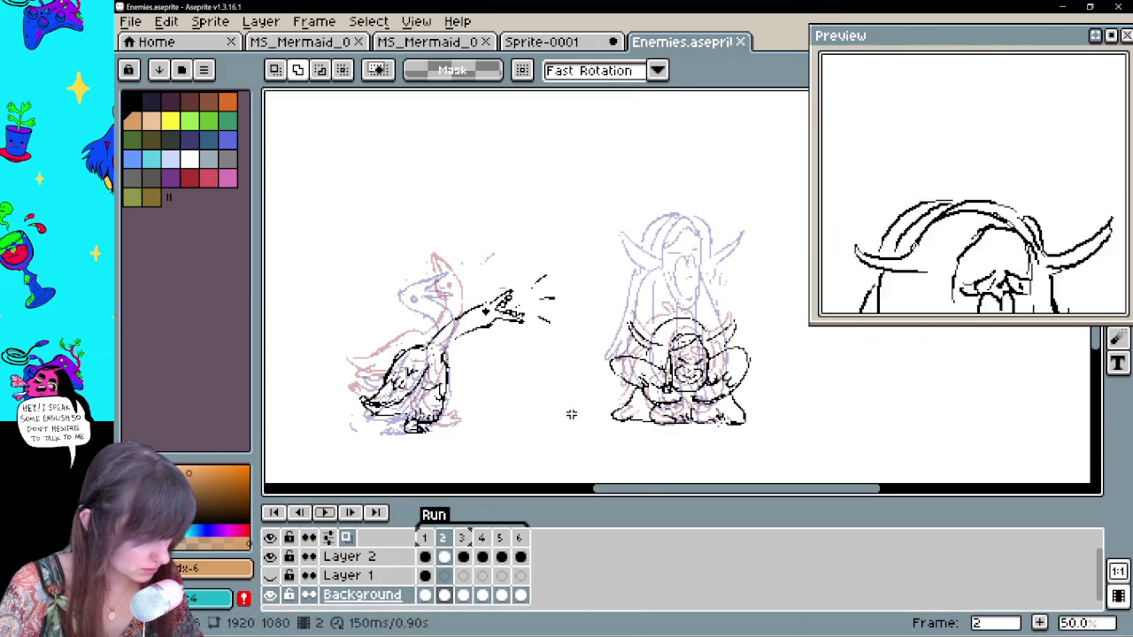
click(327, 513)
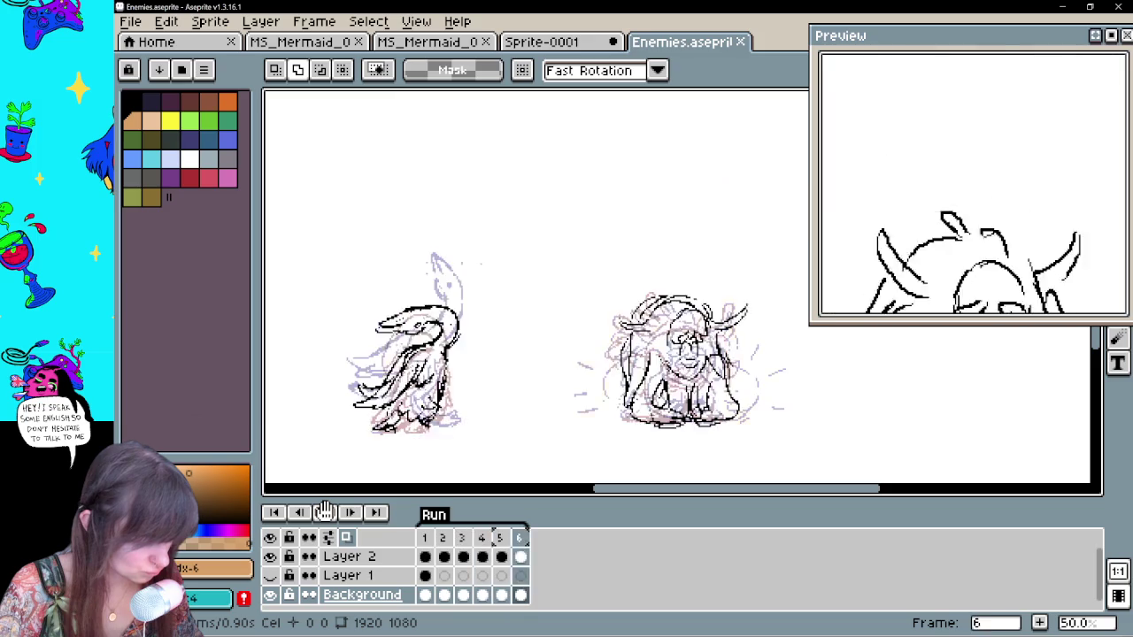
click(1111, 35)
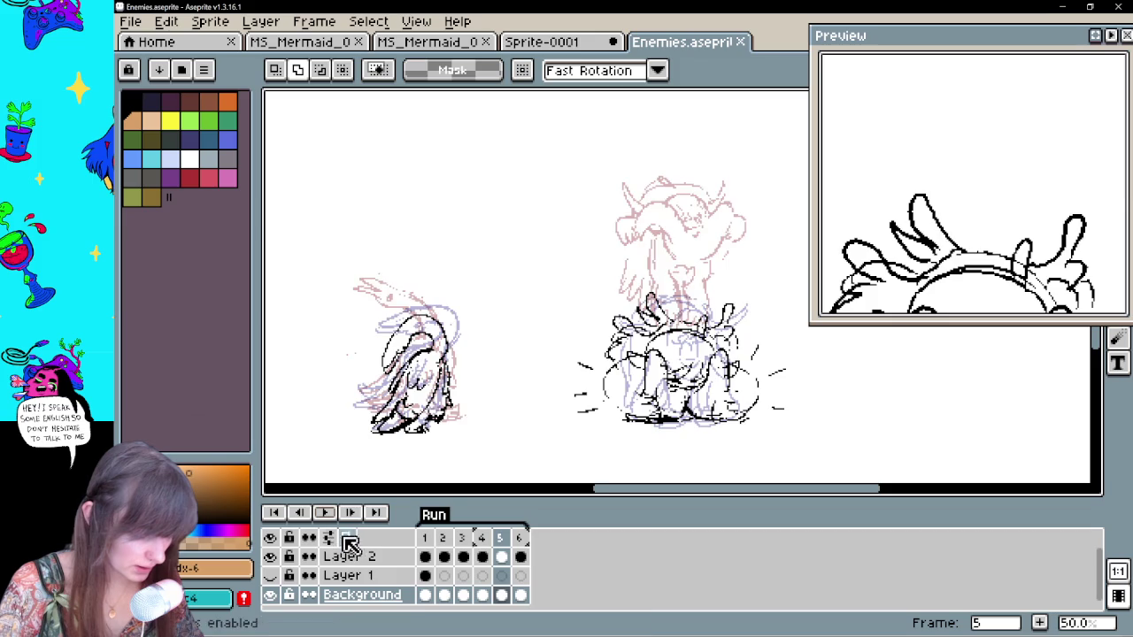
Turn off onion skinning and play the animation, panning from the goose to the other creature
click(346, 537)
scroll(567, 363, up, 1)
drag(520, 370, 776, 324)
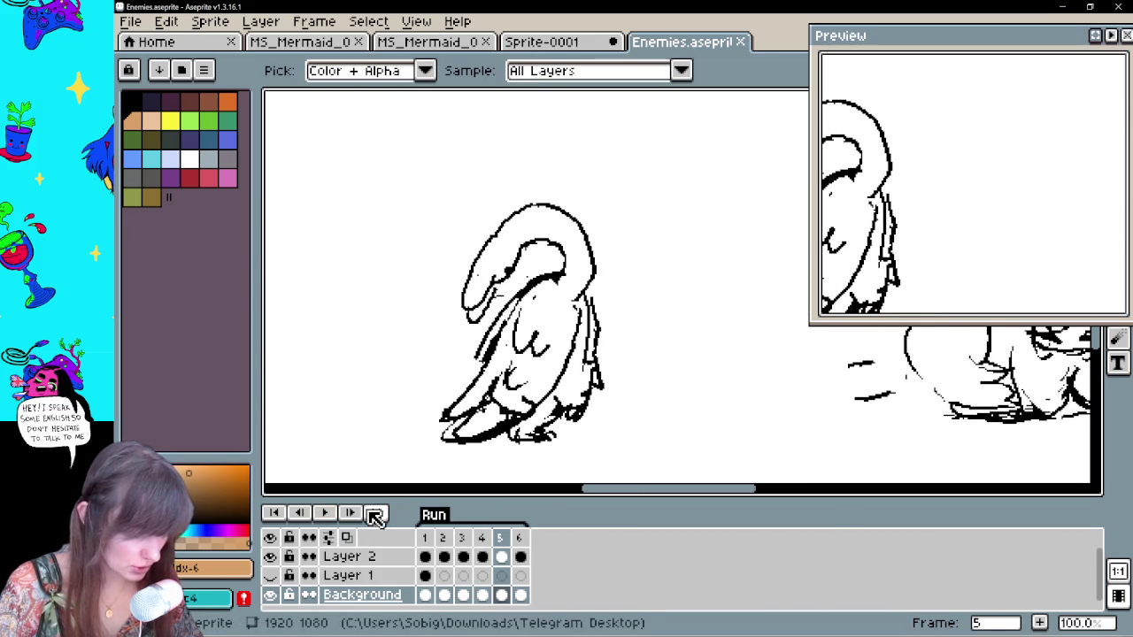
click(324, 512)
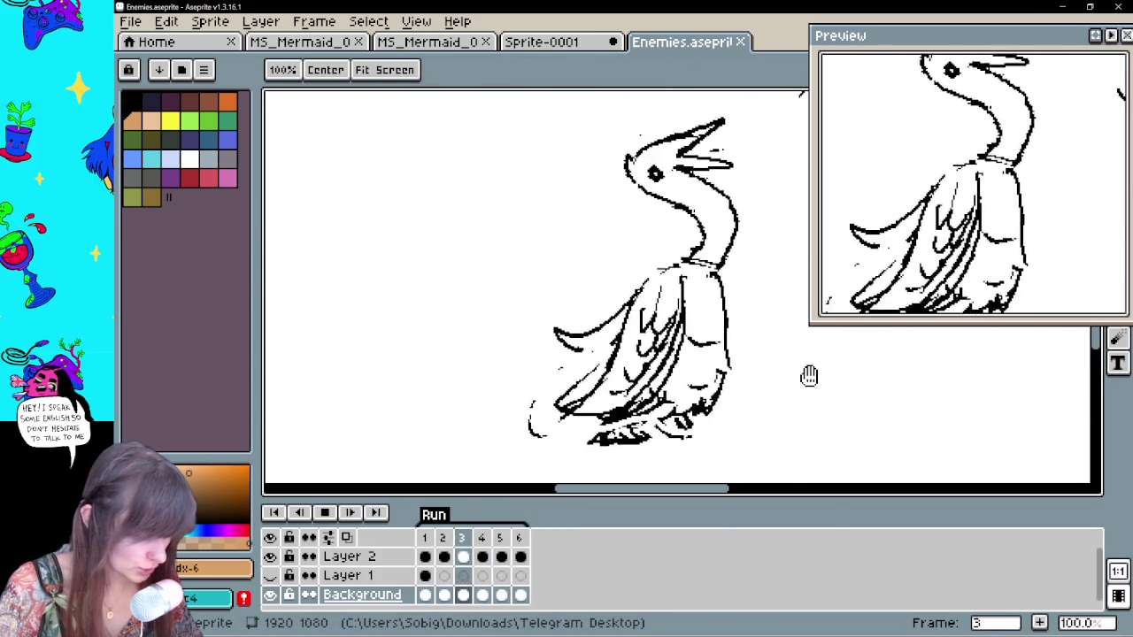
scroll(753, 387, down, 1)
scroll(753, 386, up, 2)
scroll(746, 392, down, 1)
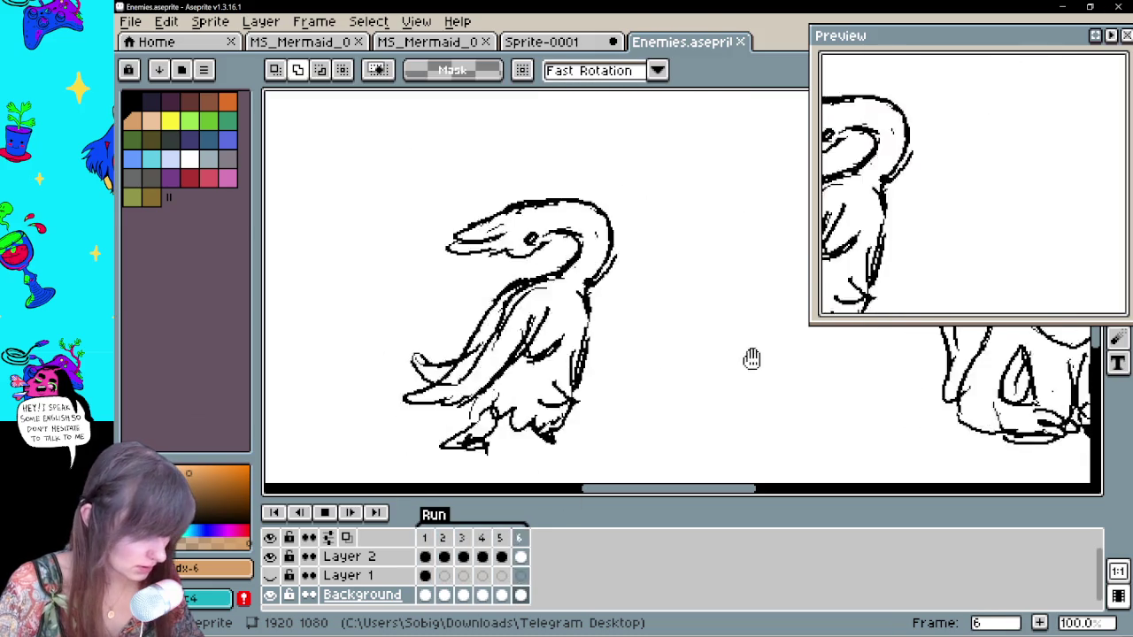
drag(743, 354, 527, 369)
scroll(634, 324, down, 1)
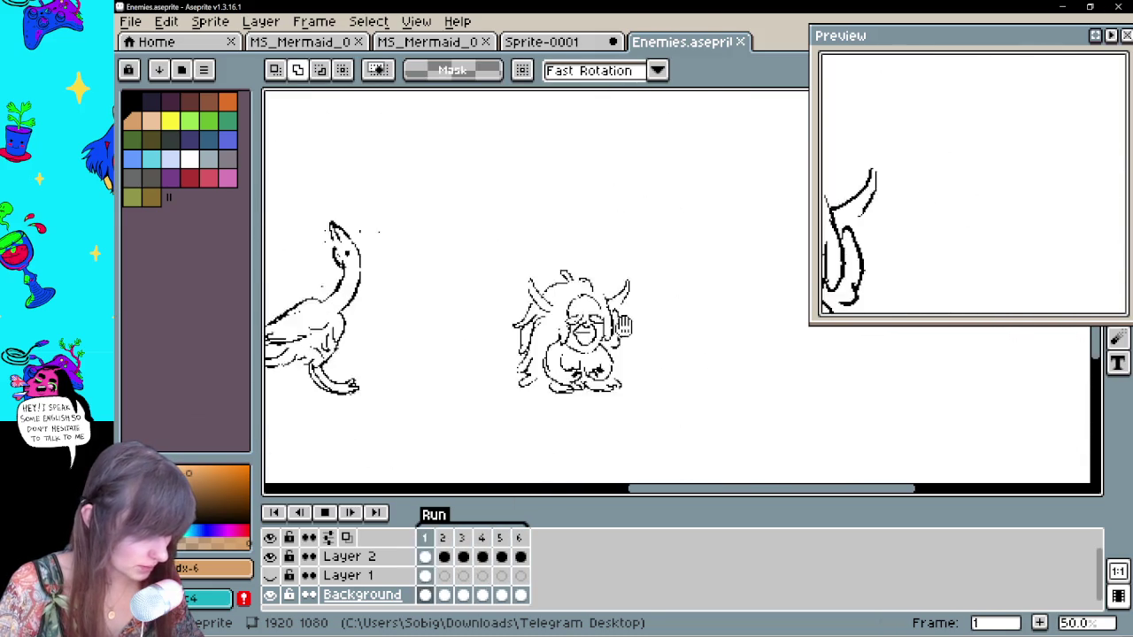
scroll(647, 352, up, 1)
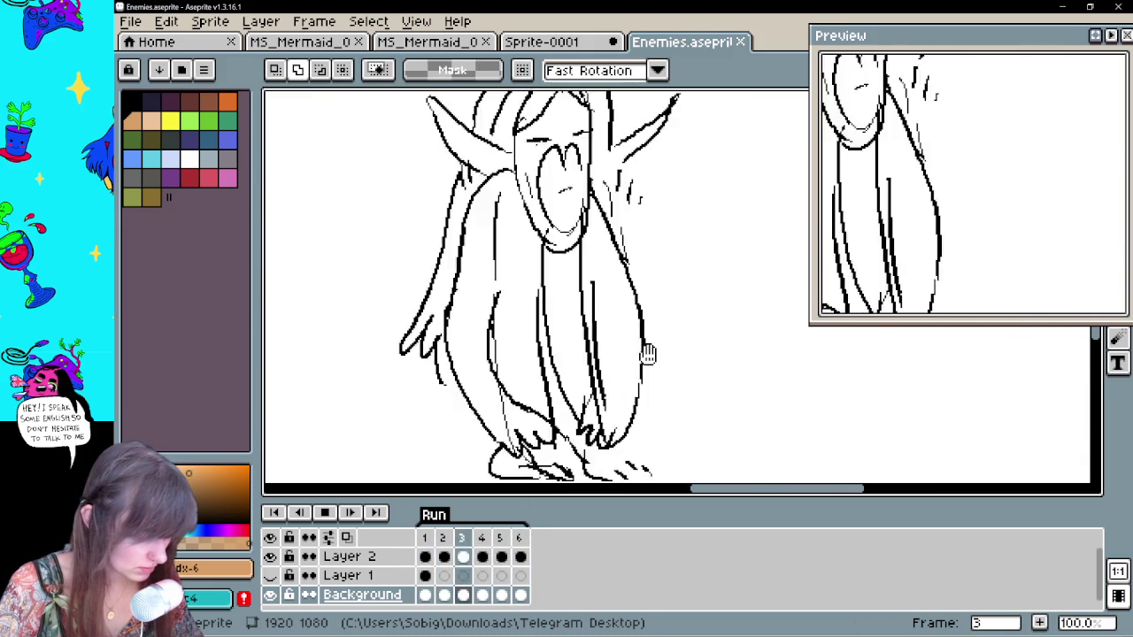
scroll(973, 212, down, 2)
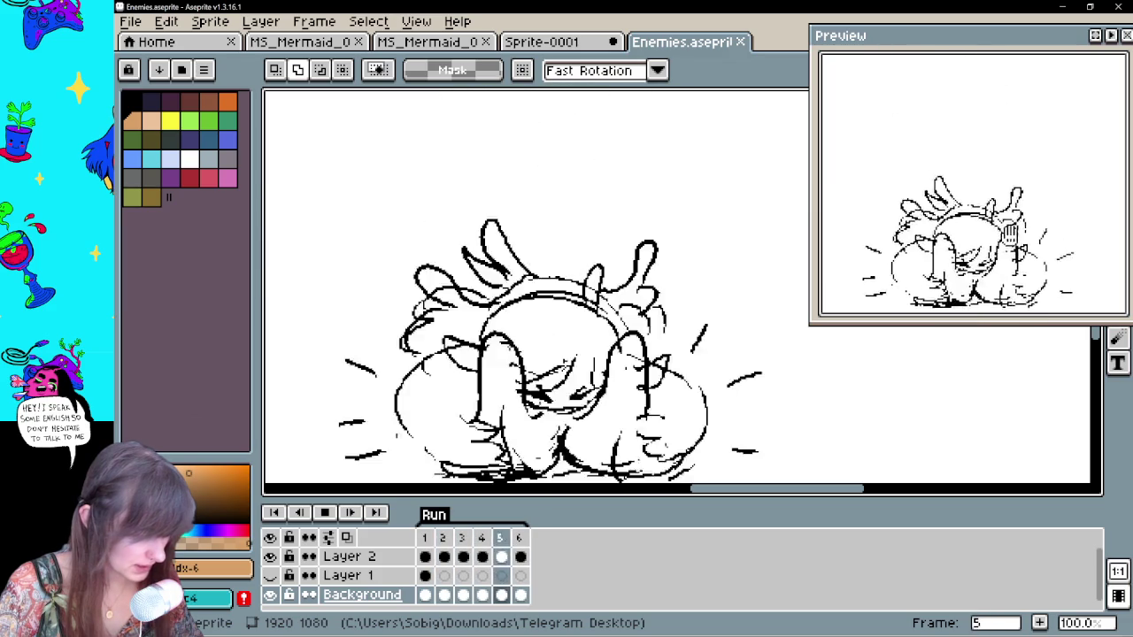
click(325, 514)
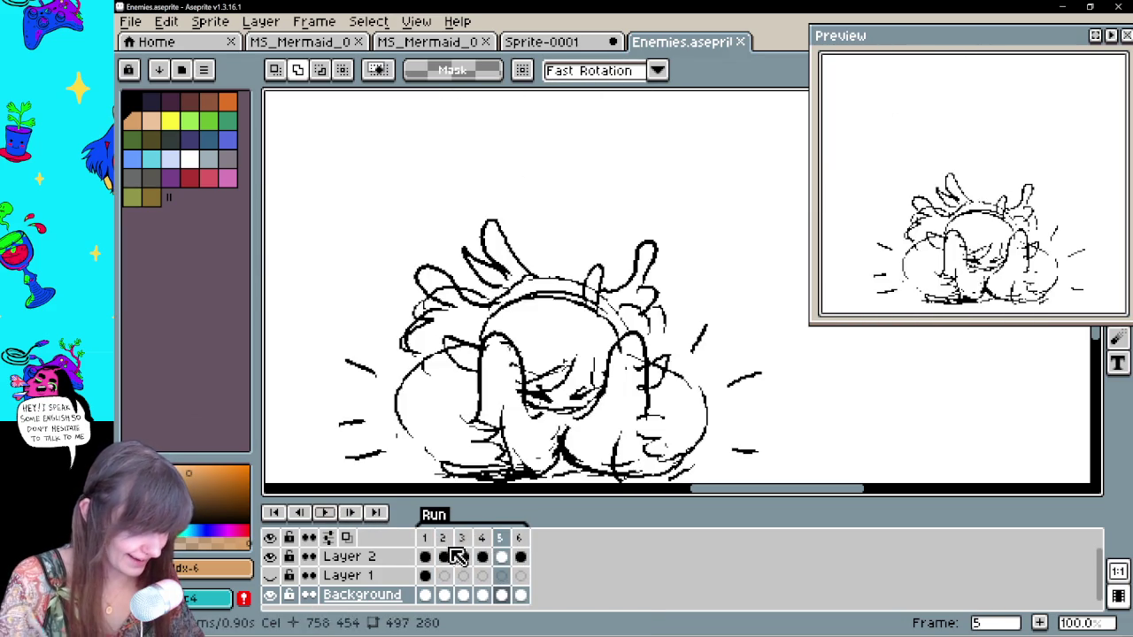
Jump back to frame 1 and step through the frames to the frame 4 creature
click(425, 538)
key(Right)
key(Right)
key(Left)
key(Right)
key(Right)
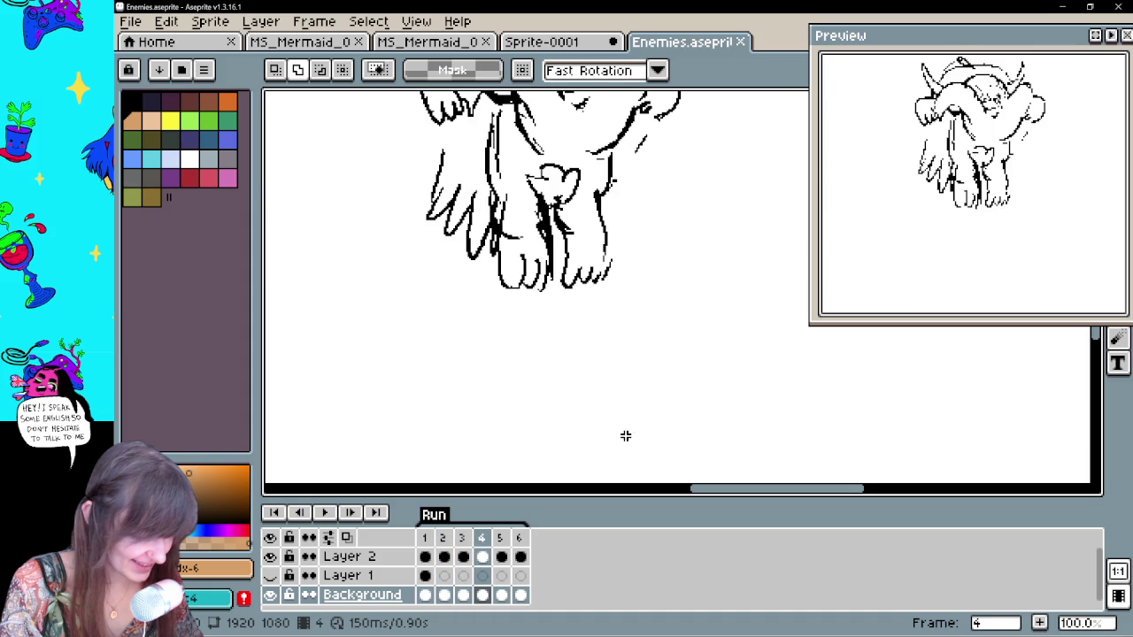
mouse_move(680, 218)
mouse_down()
mouse_move(700, 360)
mouse_move(721, 389)
mouse_up()
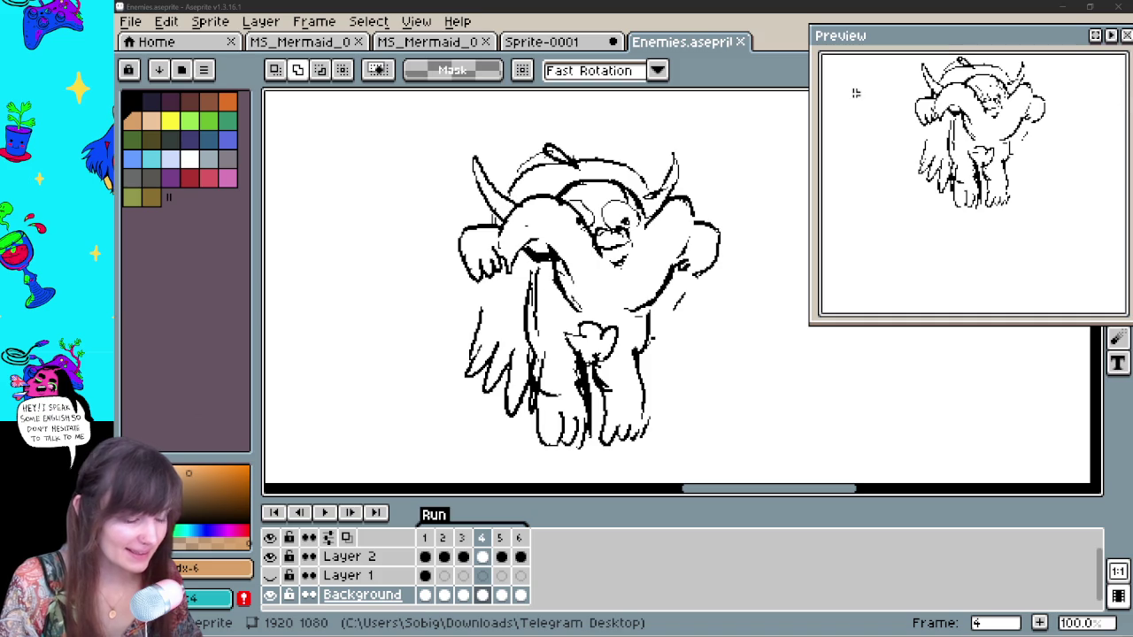
Paste a small patch onto the creature's face, then undo it and the leftover selection
key(ctrl+v)
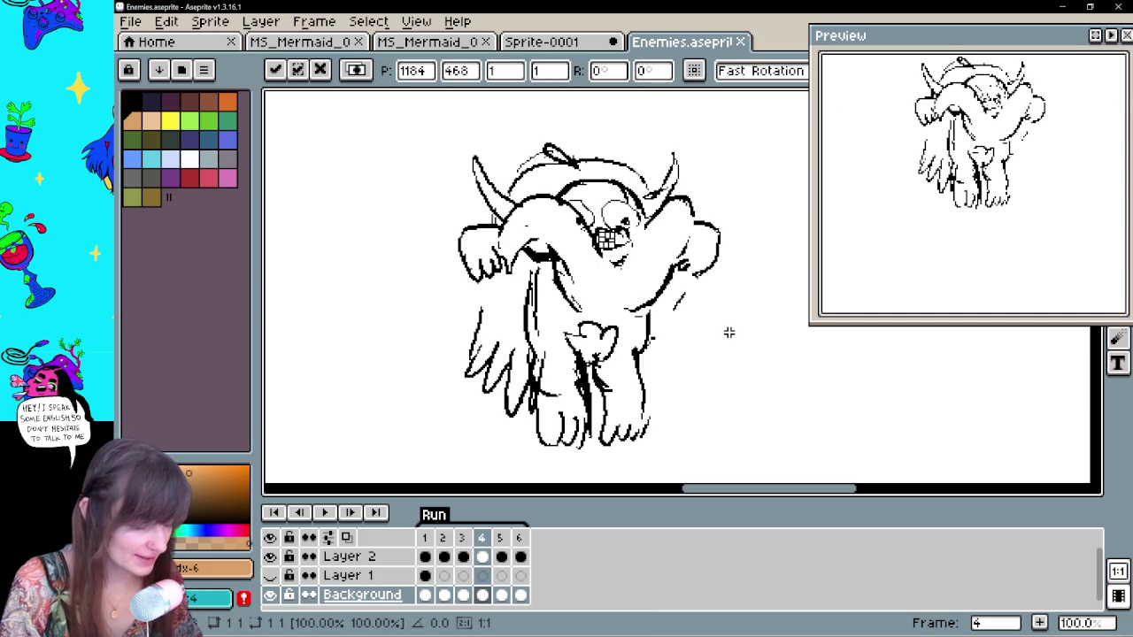
click(728, 332)
key(ctrl+z)
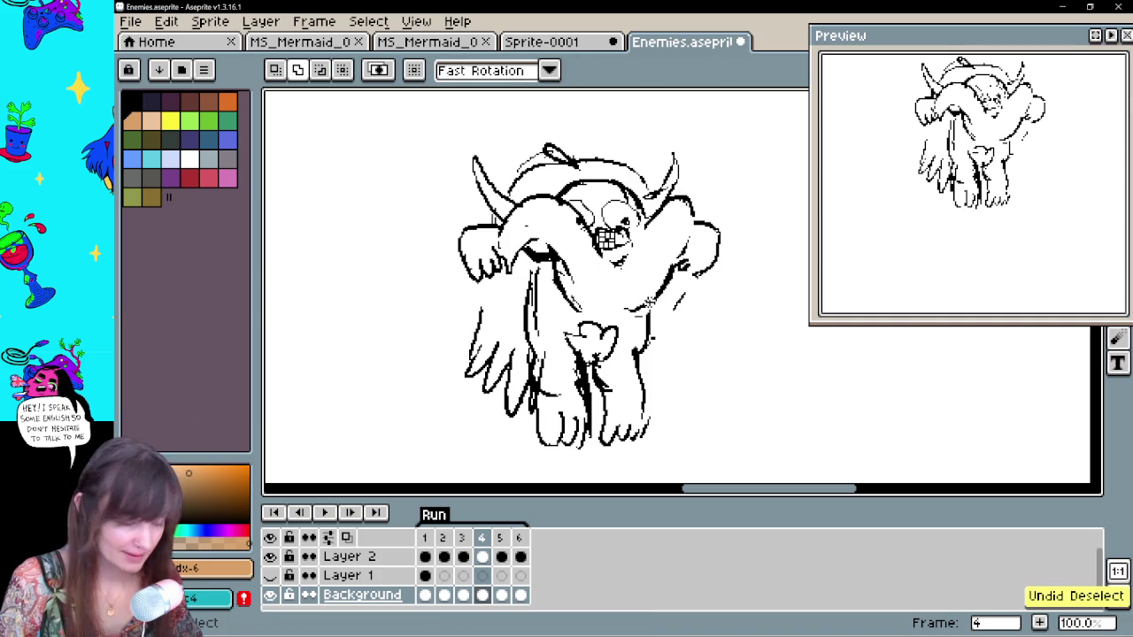
key(ctrl+z)
key(ctrl+z)
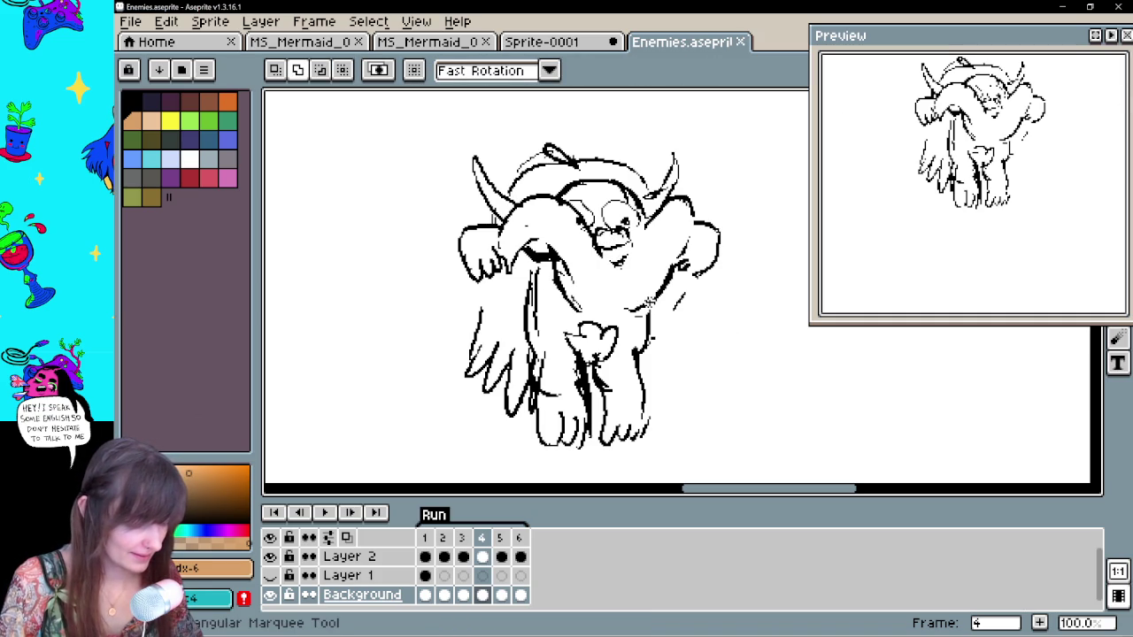
key(ctrl+z)
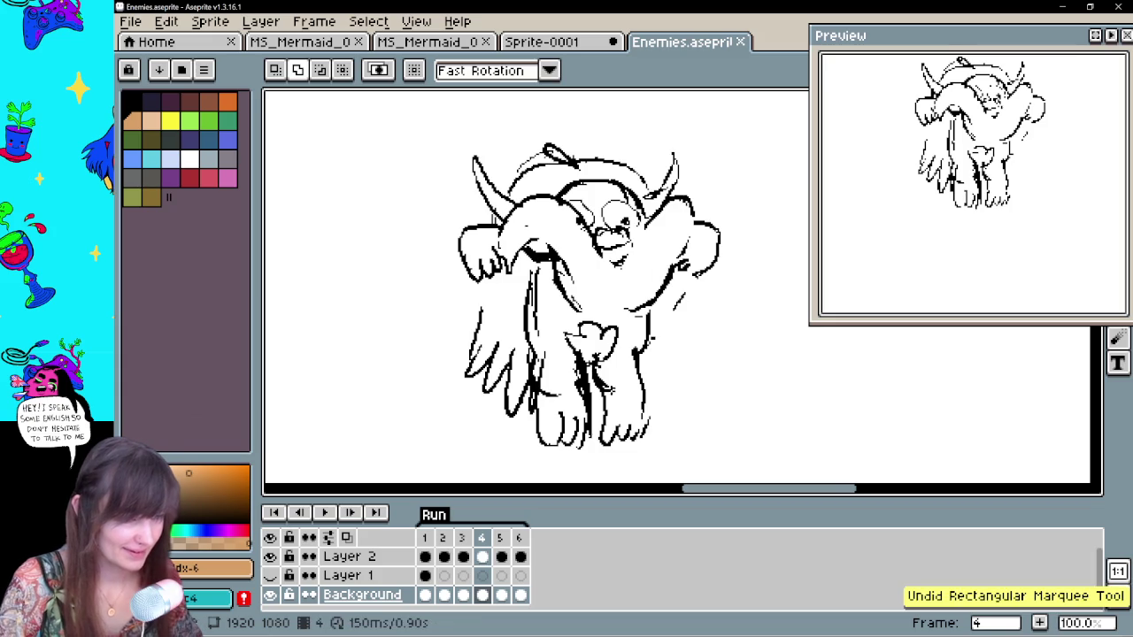
Step forward to frames 5 and 6 and pan across frame 6's drawing
key(Right)
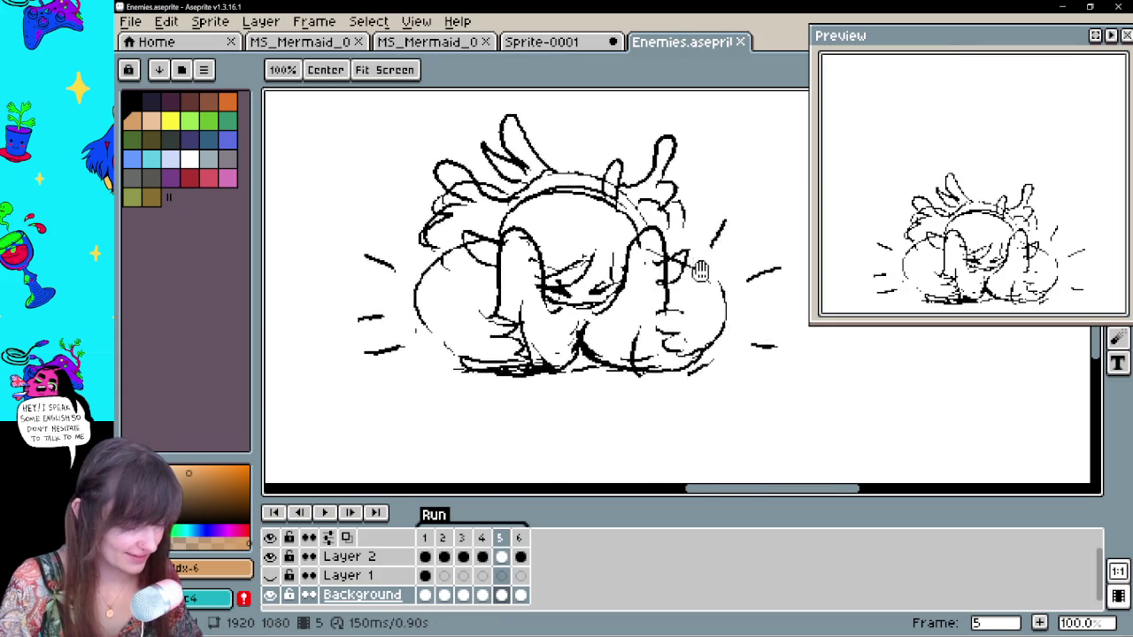
key(Right)
drag(700, 324, 818, 354)
Reveal the pink reference sprites behind the line art on frame 1
scroll(818, 354, left, 3)
scroll(602, 392, down, 2)
scroll(602, 392, down, 1)
scroll(305, 571, down, 1)
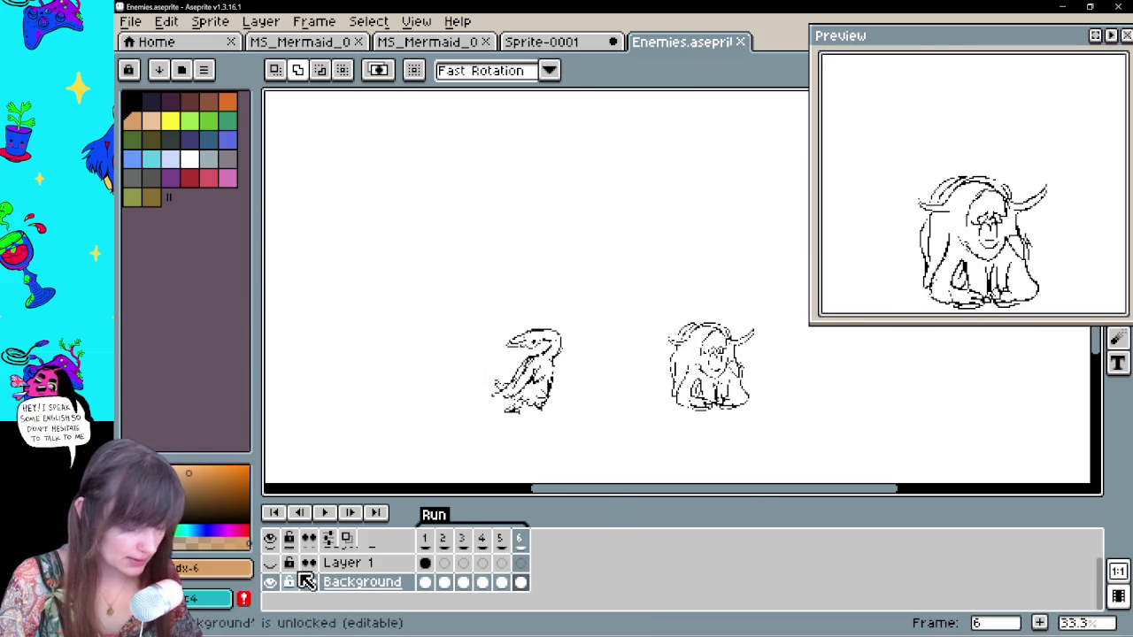
click(424, 563)
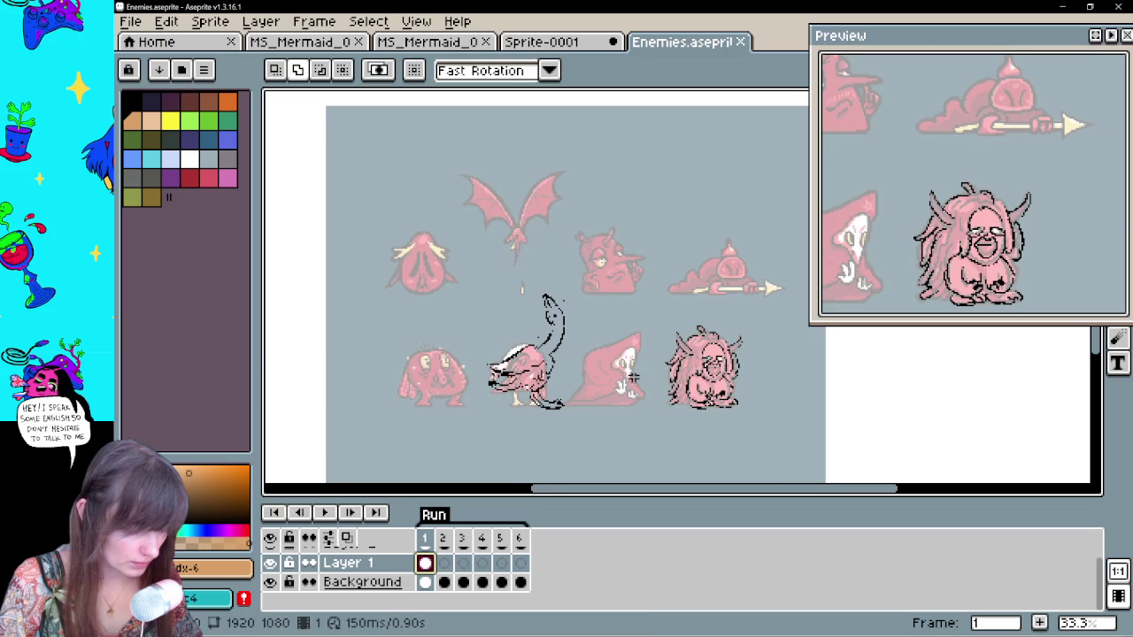
scroll(531, 266, up, 1)
scroll(532, 265, up, 1)
scroll(531, 265, down, 1)
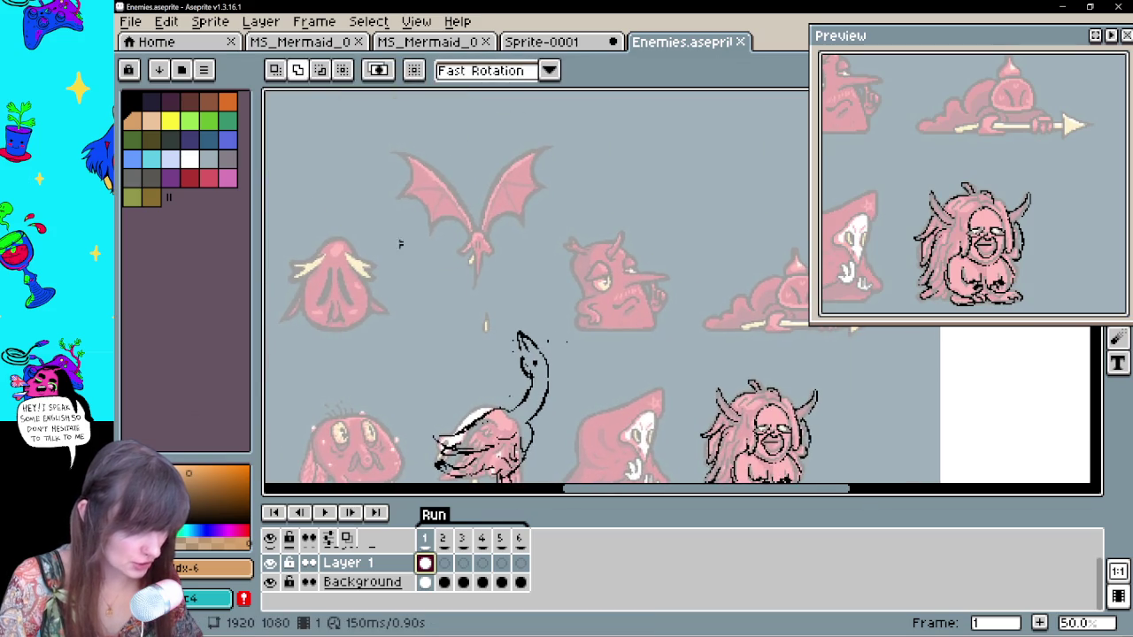
scroll(521, 345, down, 1)
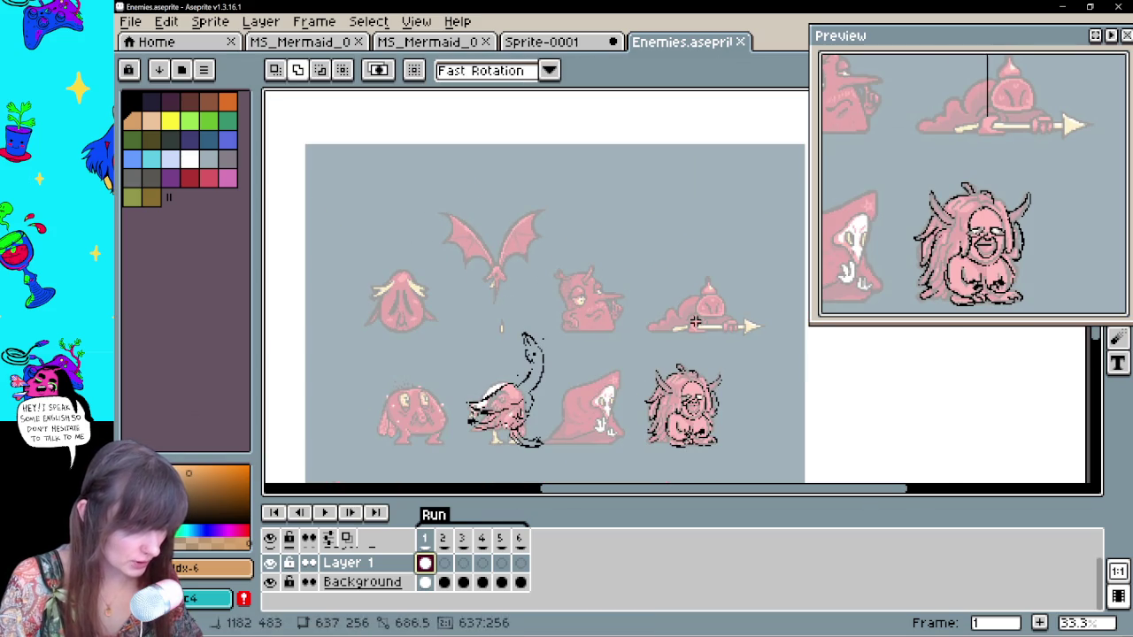
Try several marquee selections over the reference sprites, undoing each one
drag(354, 182, 753, 334)
key(ctrl+z)
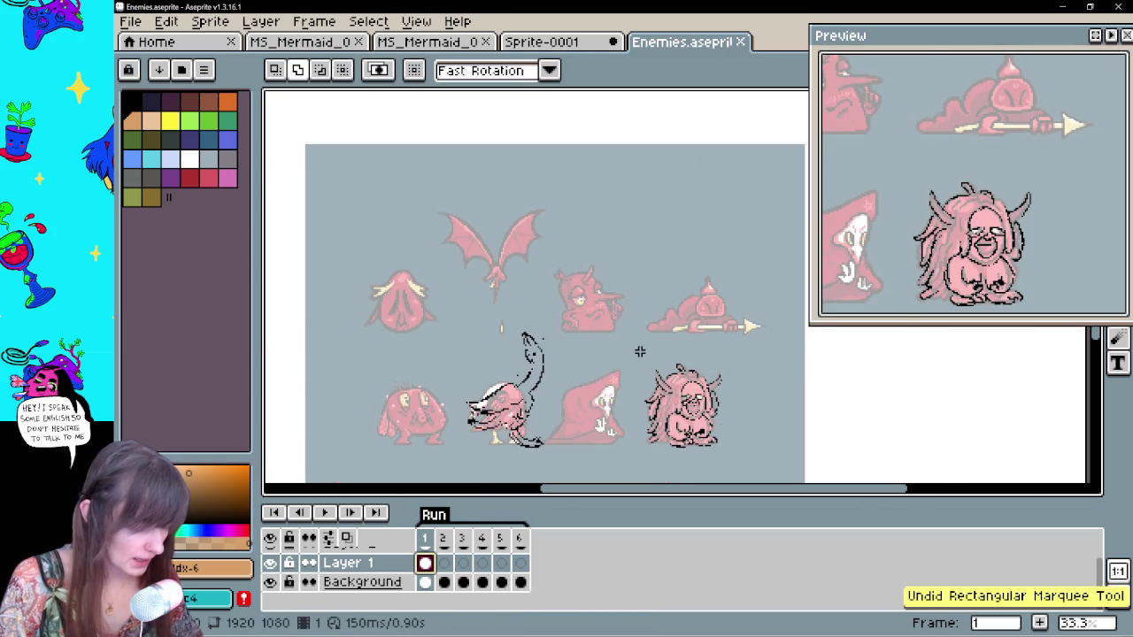
drag(636, 348, 749, 459)
drag(430, 324, 576, 470)
key(ctrl+z)
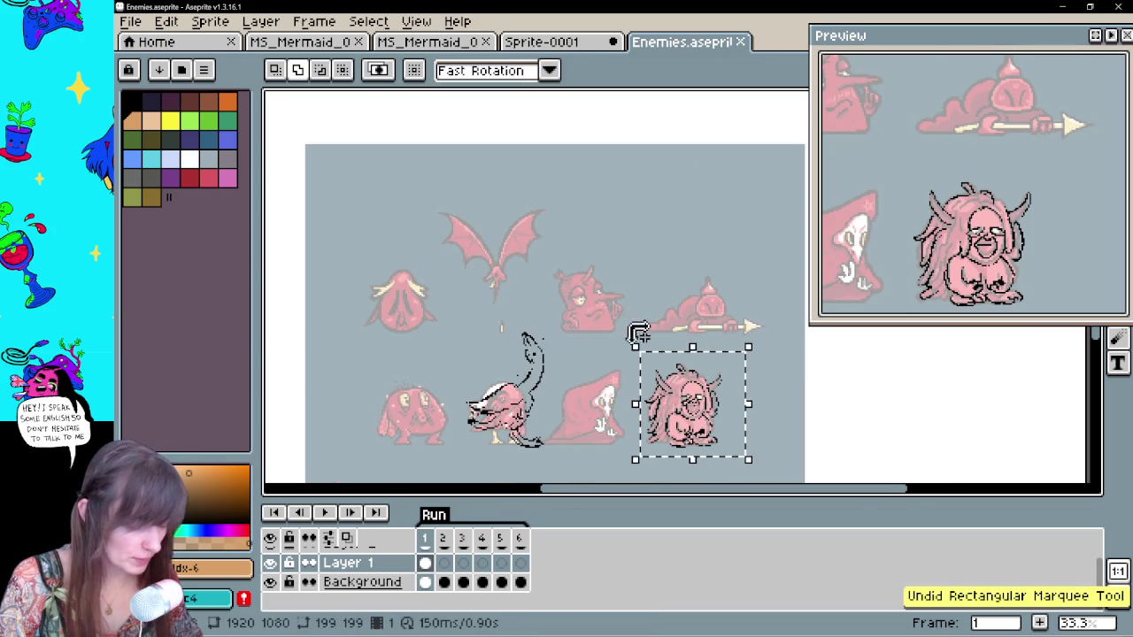
drag(321, 202, 561, 349)
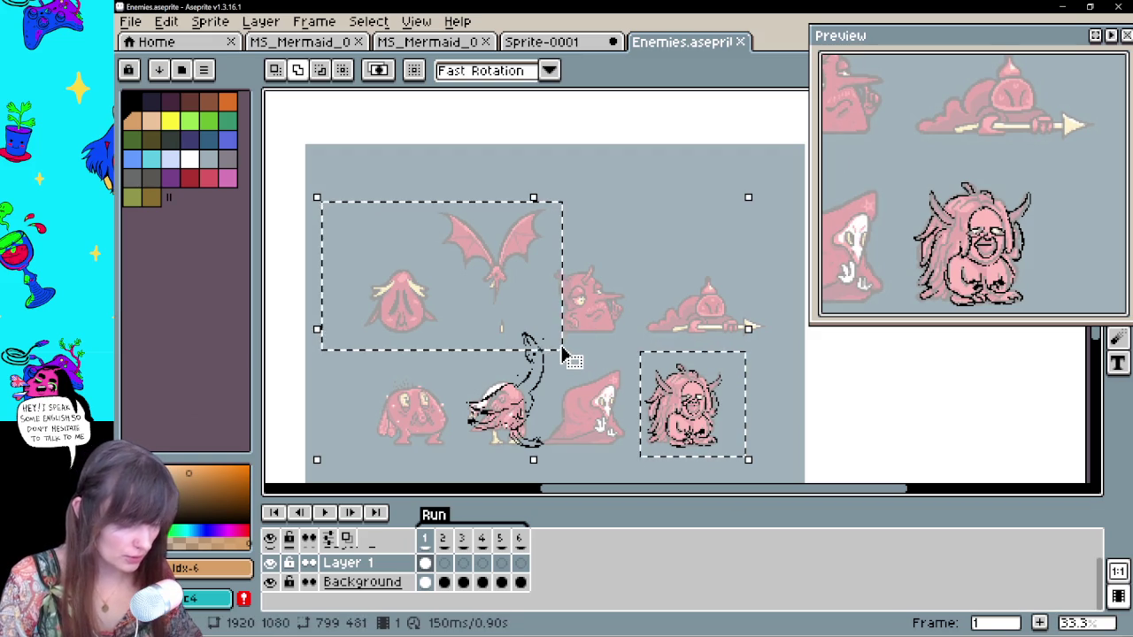
key(ctrl+z)
key(ctrl+z)
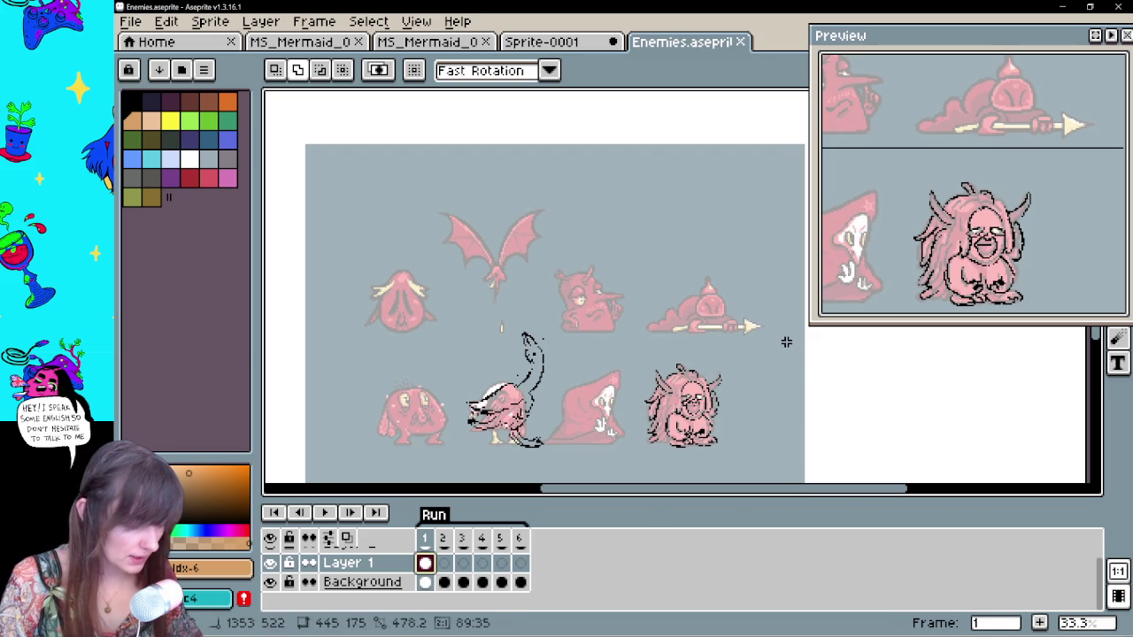
drag(551, 246, 779, 354)
key(ctrl+z)
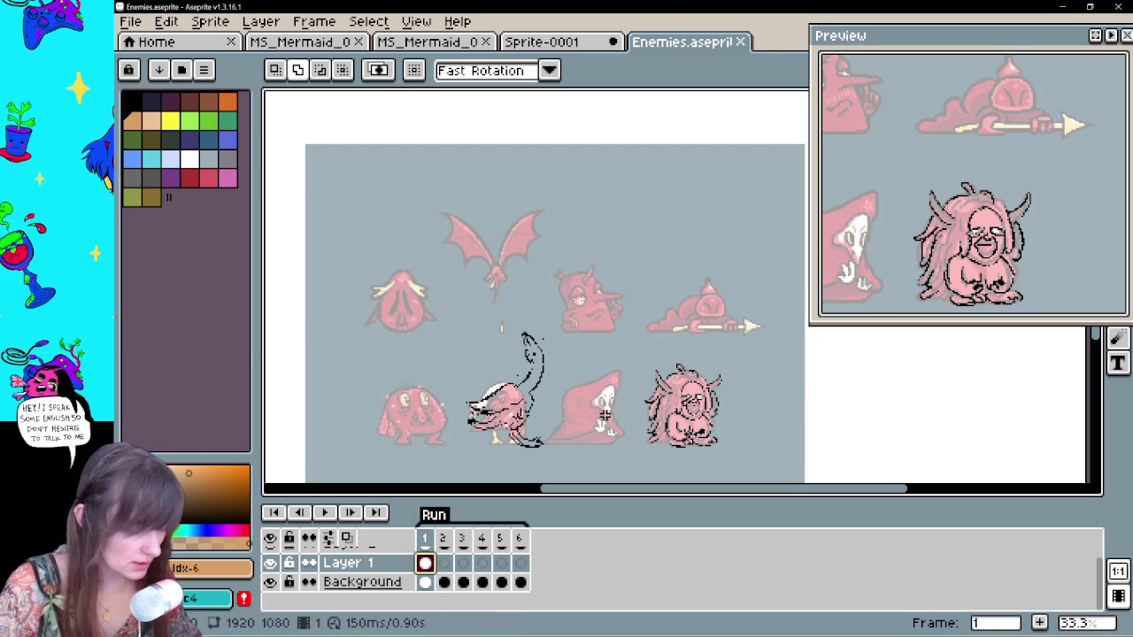
Pan and zoom across the pink reference sprite sheet
scroll(607, 416, up, 1)
scroll(607, 416, up, 2)
drag(593, 309, 770, 285)
scroll(770, 285, down, 1)
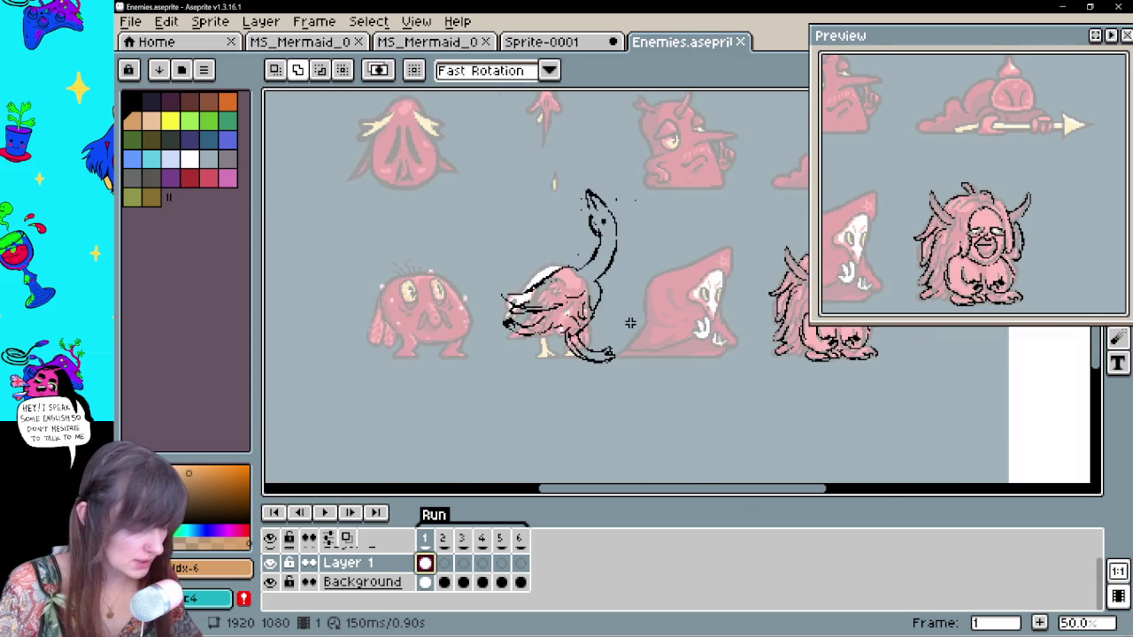
drag(675, 366, 659, 375)
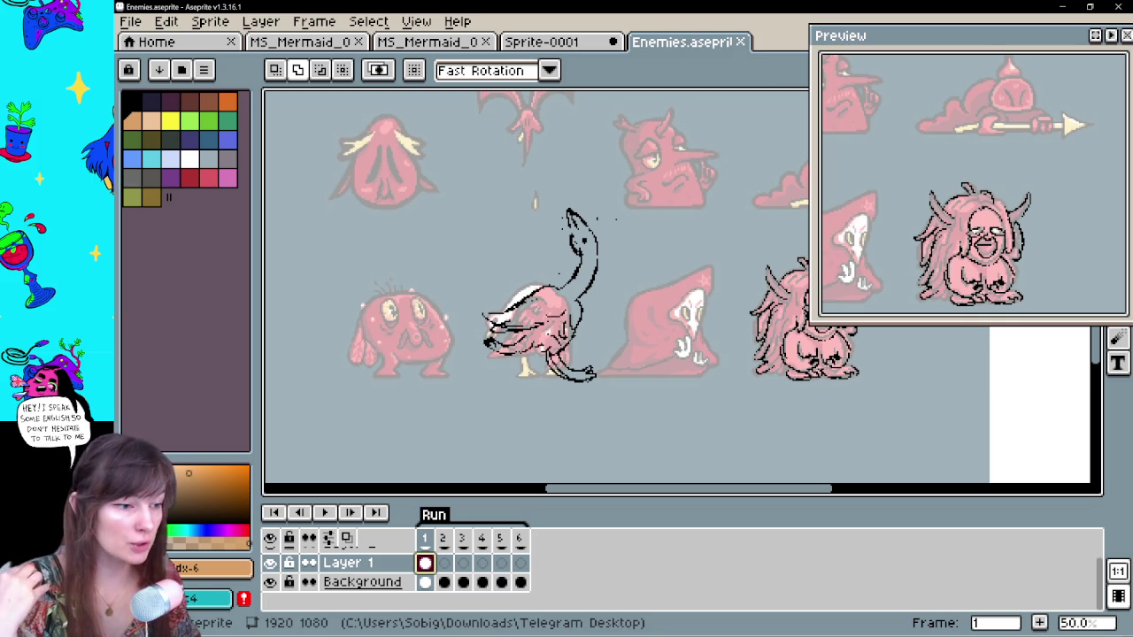
scroll(640, 268, down, 1)
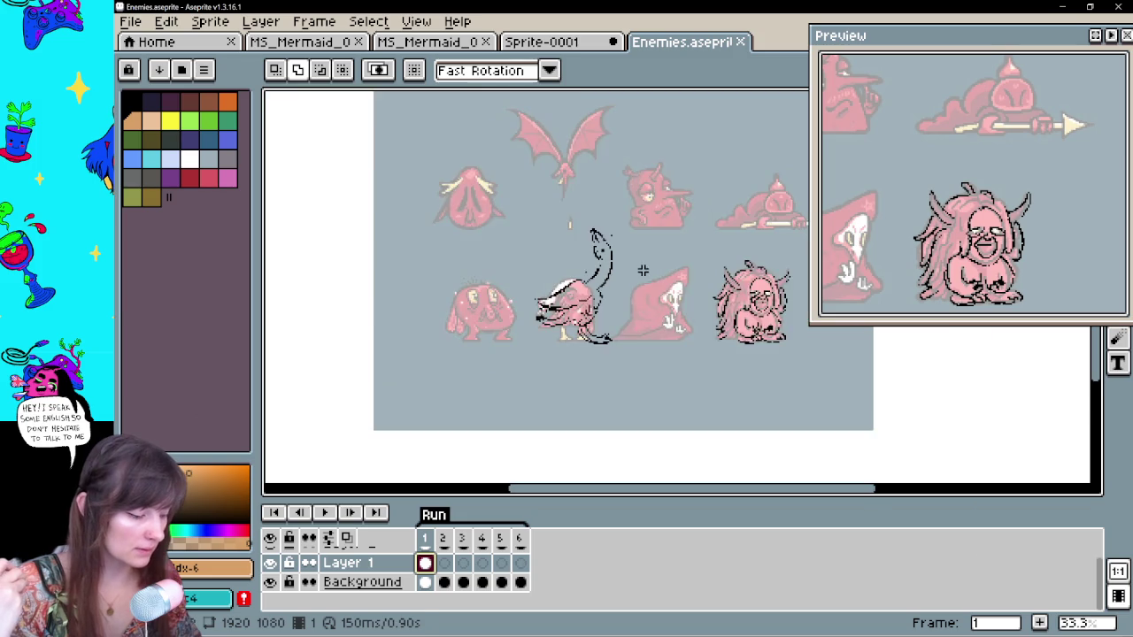
Zoom in to 100% on the pink hooded figure
scroll(722, 261, up, 1)
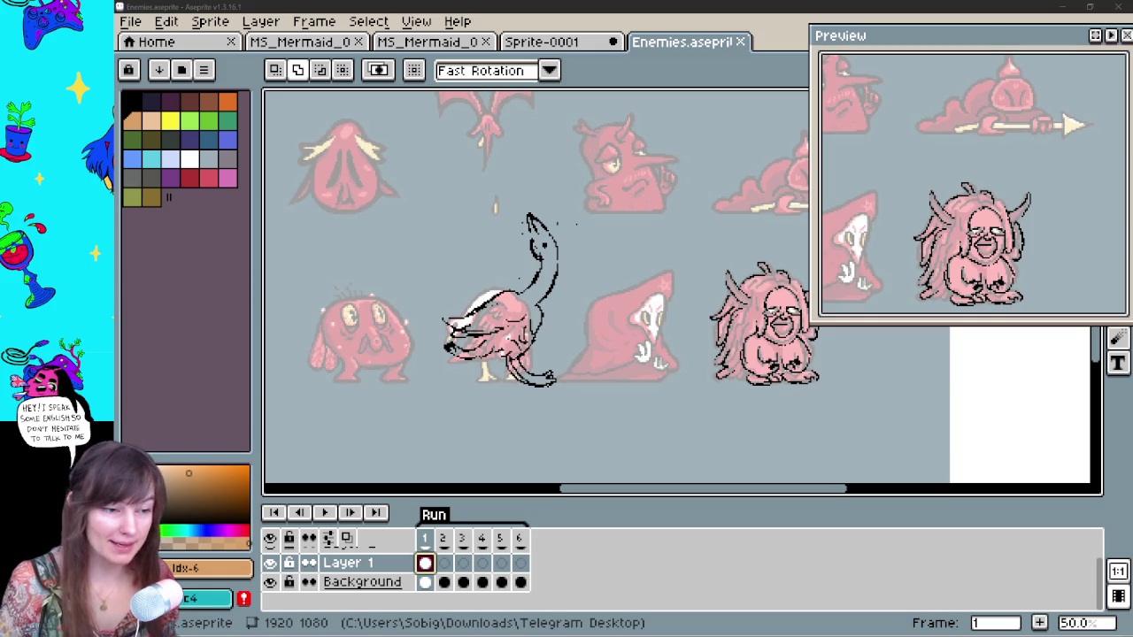
mouse_move(729, 357)
mouse_down()
mouse_move(702, 357)
mouse_move(748, 358)
mouse_up()
scroll(702, 358, up, 1)
Test a pencil stroke near the hooded figure's hand, undo it, and pick black
key(b)
drag(584, 371, 655, 383)
key(v)
key(ctrl+z)
key(b)
drag(531, 372, 587, 405)
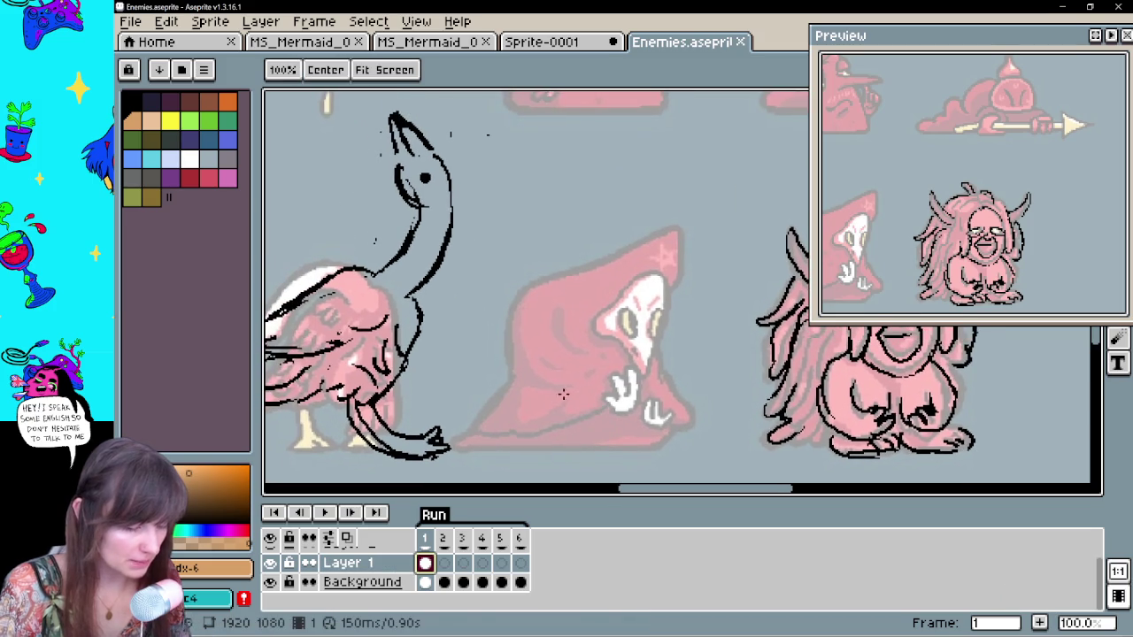
click(130, 100)
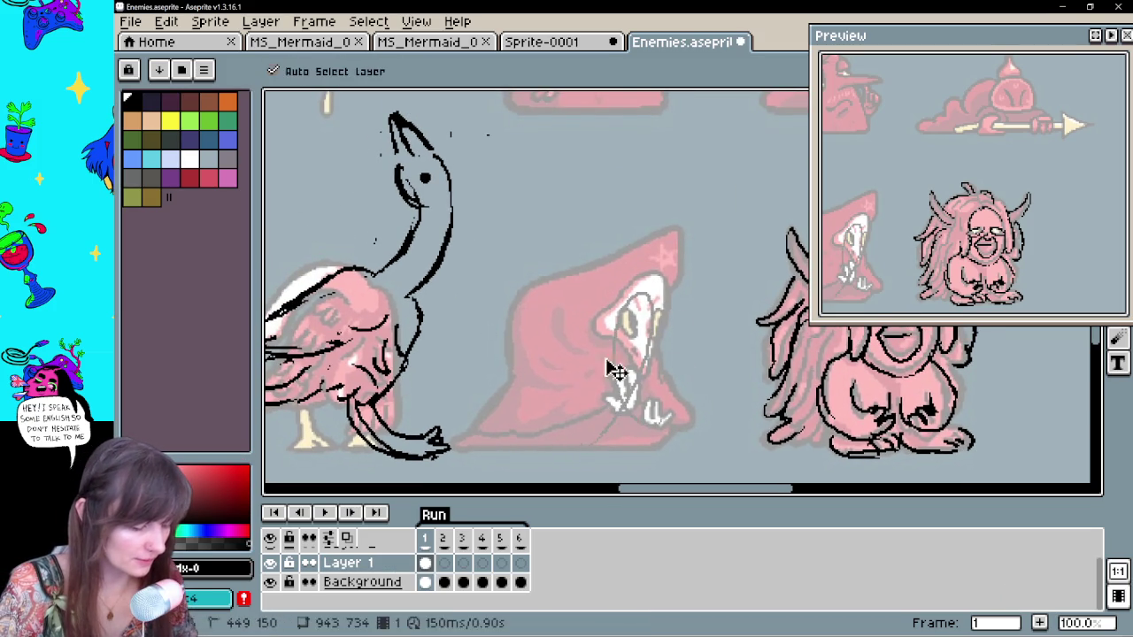
Add a new Layer 2 for line art with Shift+N, undoing stray pencil strokes
key(ctrl+z)
key(shift+n)
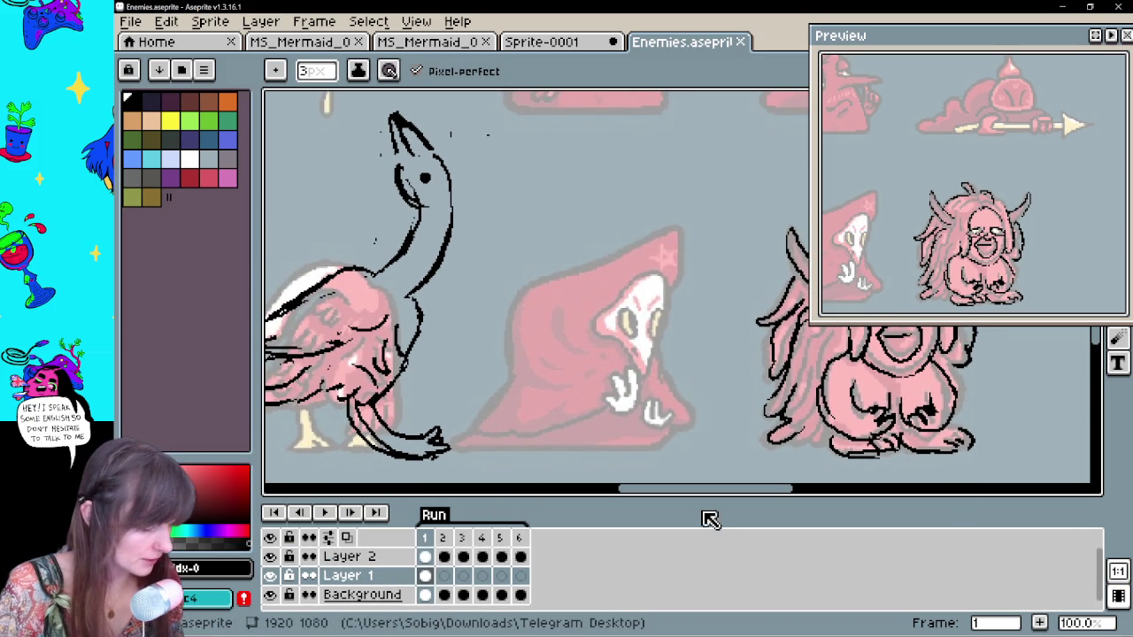
key(ctrl+z)
drag(571, 423, 522, 409)
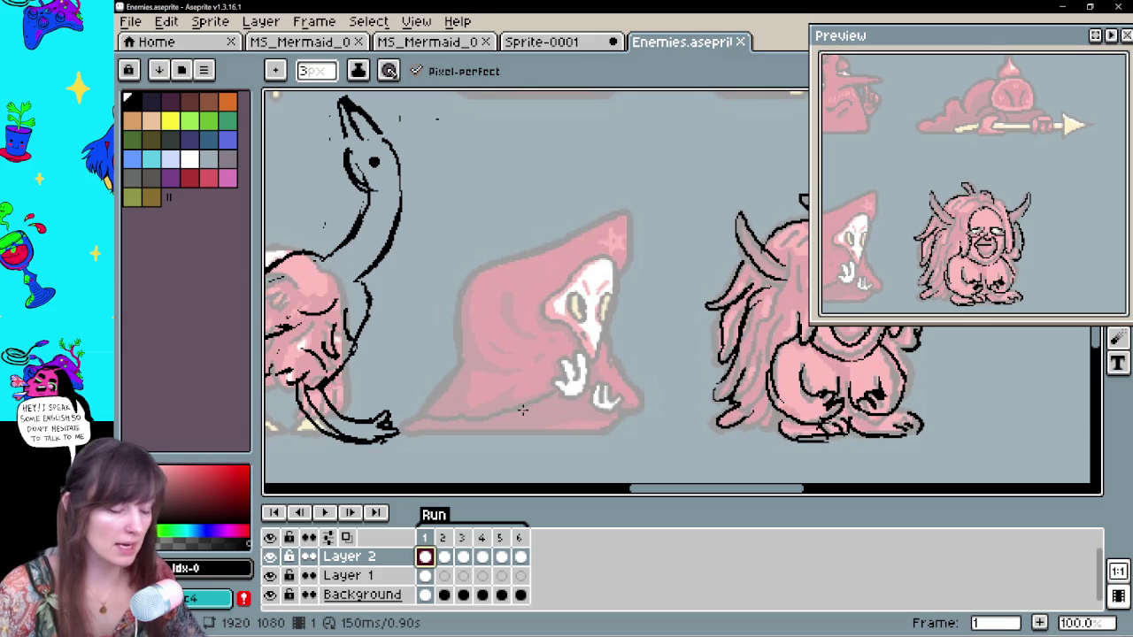
Test black lines along the hood and play the animation back to frame 1
mouse_move(641, 219)
mouse_down()
mouse_move(630, 283)
mouse_move(626, 224)
mouse_up()
key(ctrl+z)
key(ctrl+z)
drag(658, 278, 652, 271)
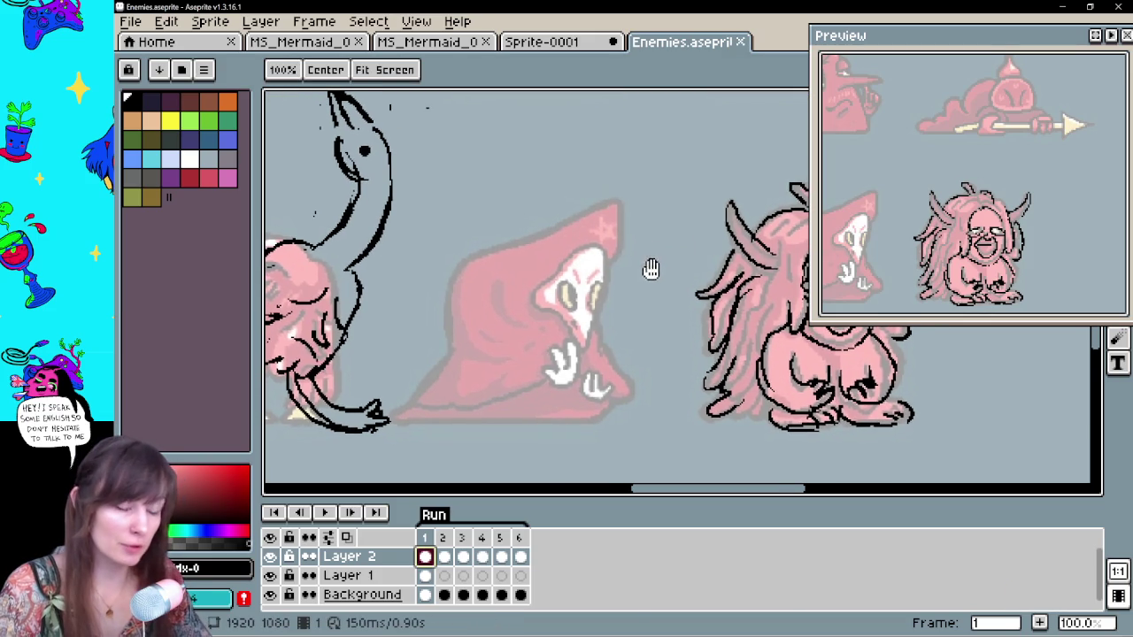
click(326, 514)
click(327, 514)
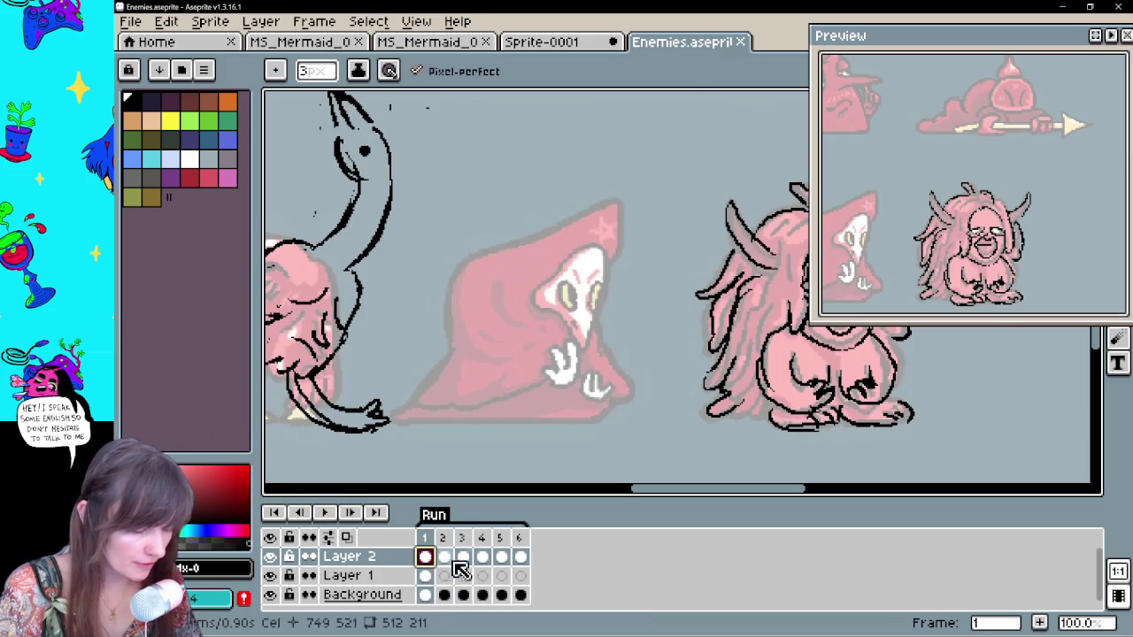
Try a stroke near the figure's face and undo the recent pencil strokes
drag(531, 253, 541, 321)
key(ctrl+z)
drag(603, 300, 624, 309)
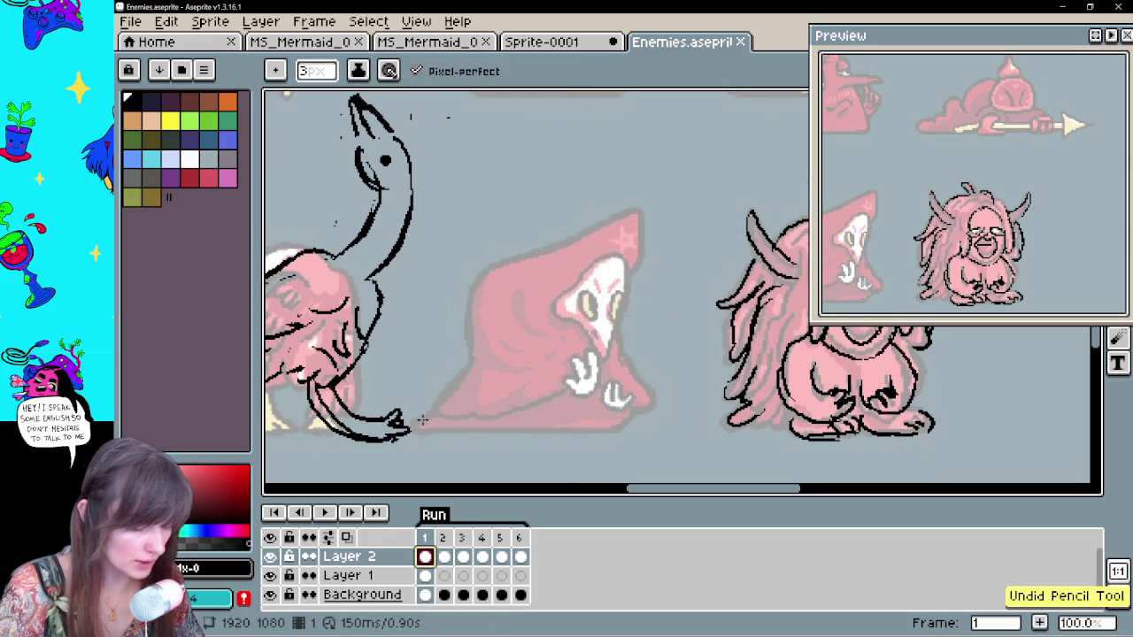
key(ctrl+z)
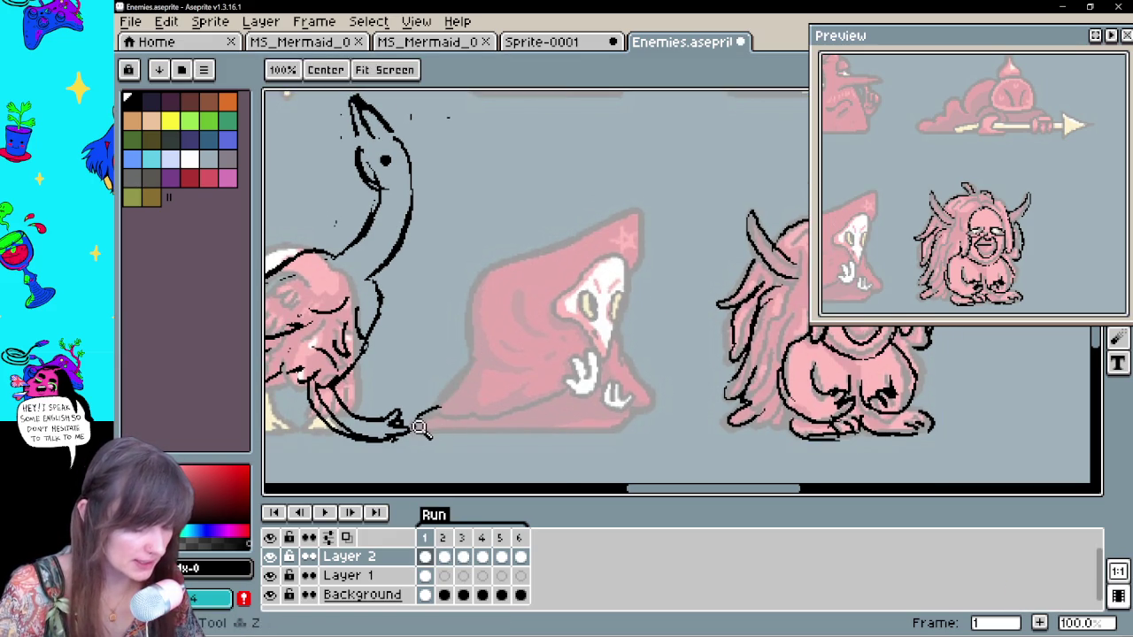
key(ctrl+z)
drag(650, 347, 628, 352)
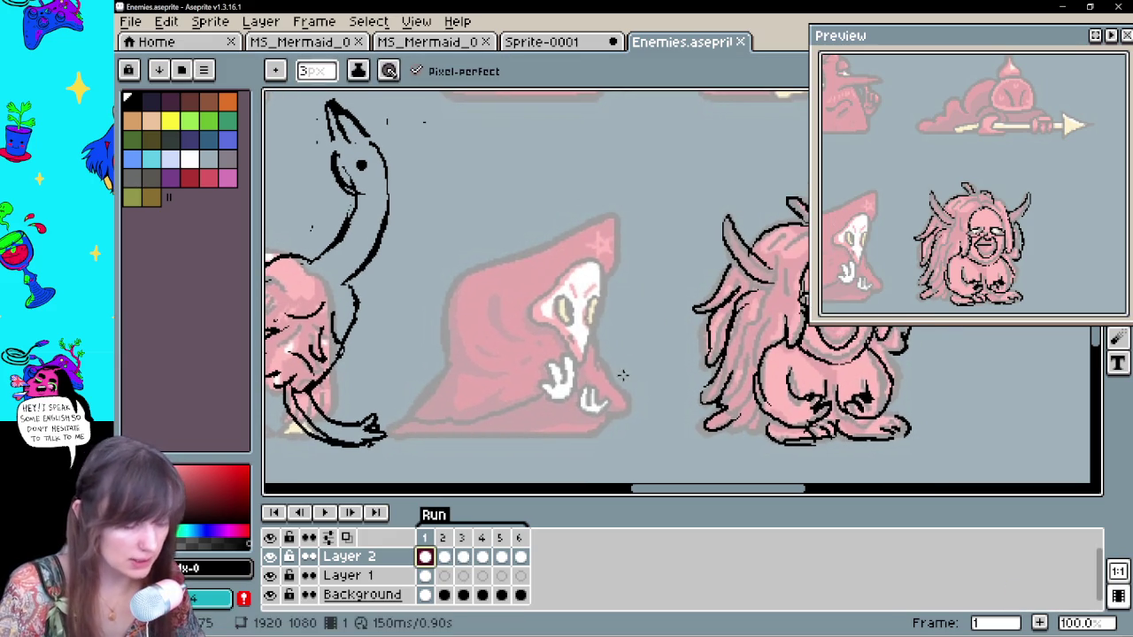
key(ctrl+z)
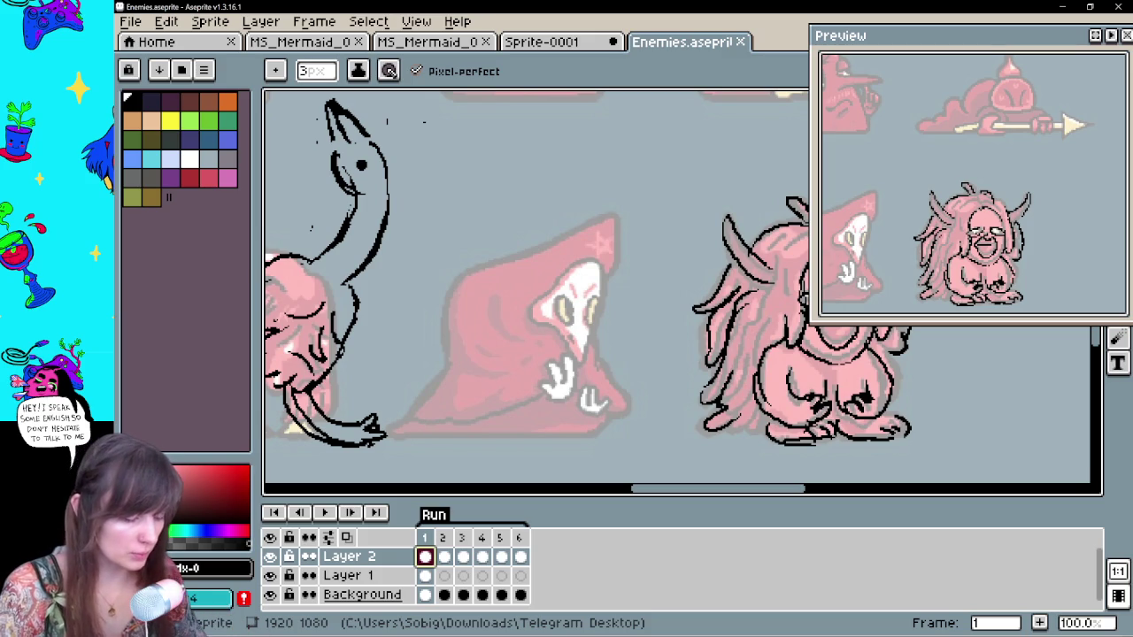
Test a straight diagonal across the cloak and a small hood stroke, undoing both
key(space)
drag(646, 329, 634, 329)
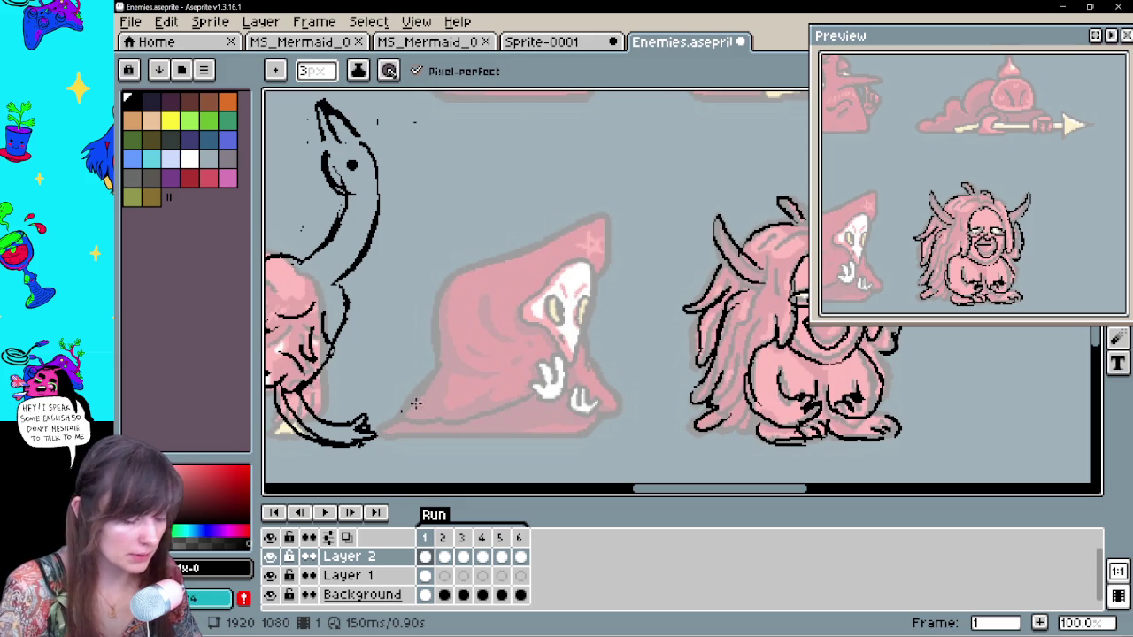
ctrl+shift+click(465, 351)
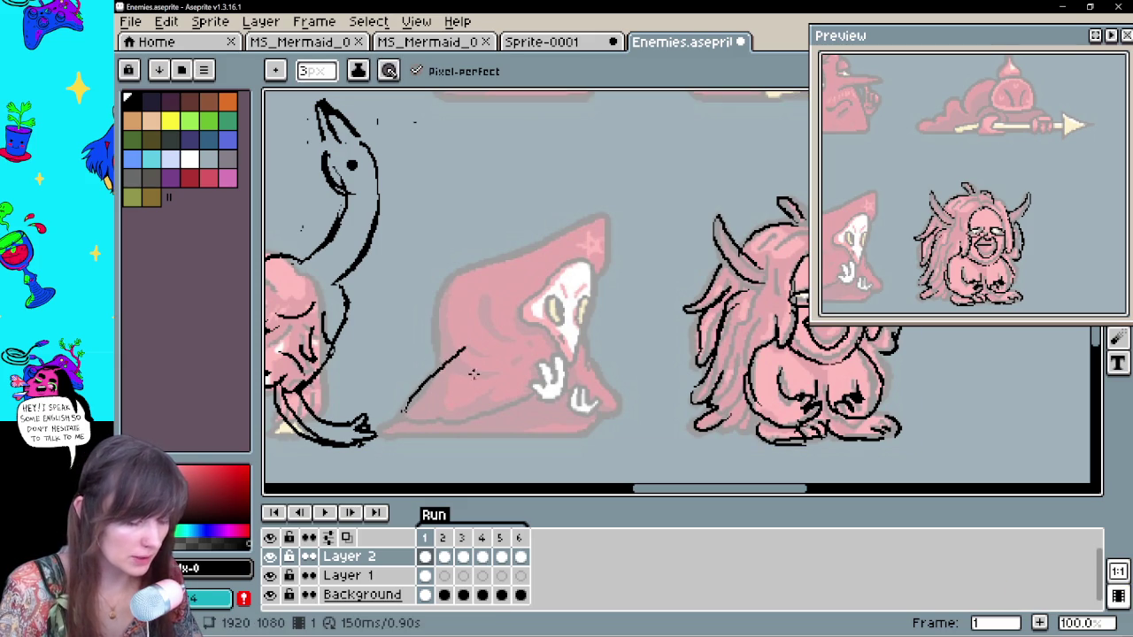
key(ctrl+z)
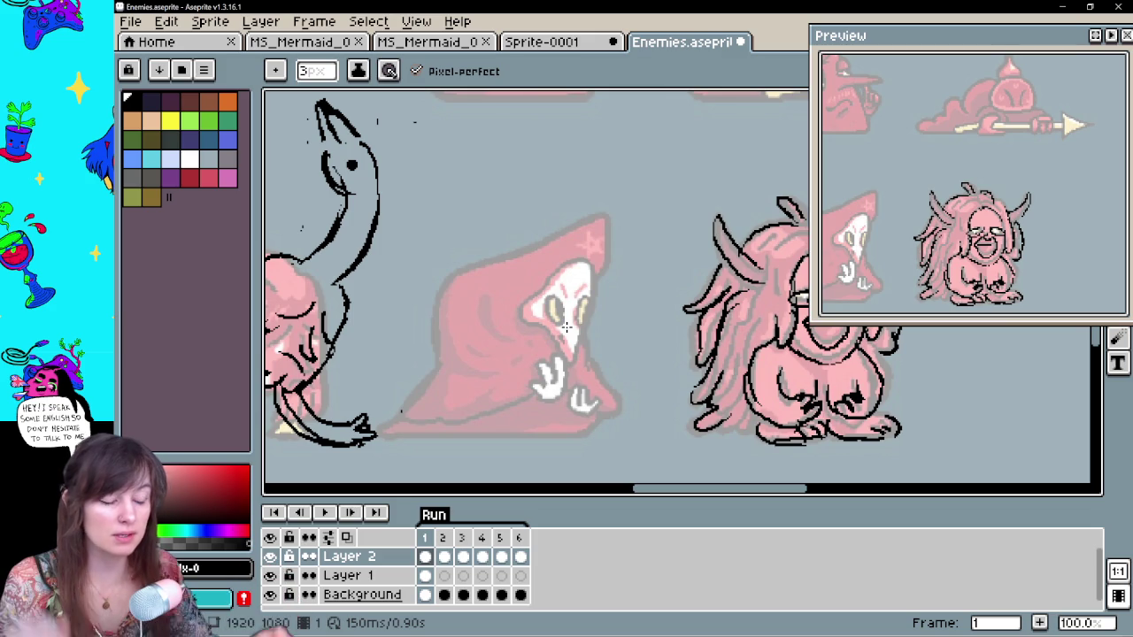
drag(611, 214, 651, 265)
key(ctrl+z)
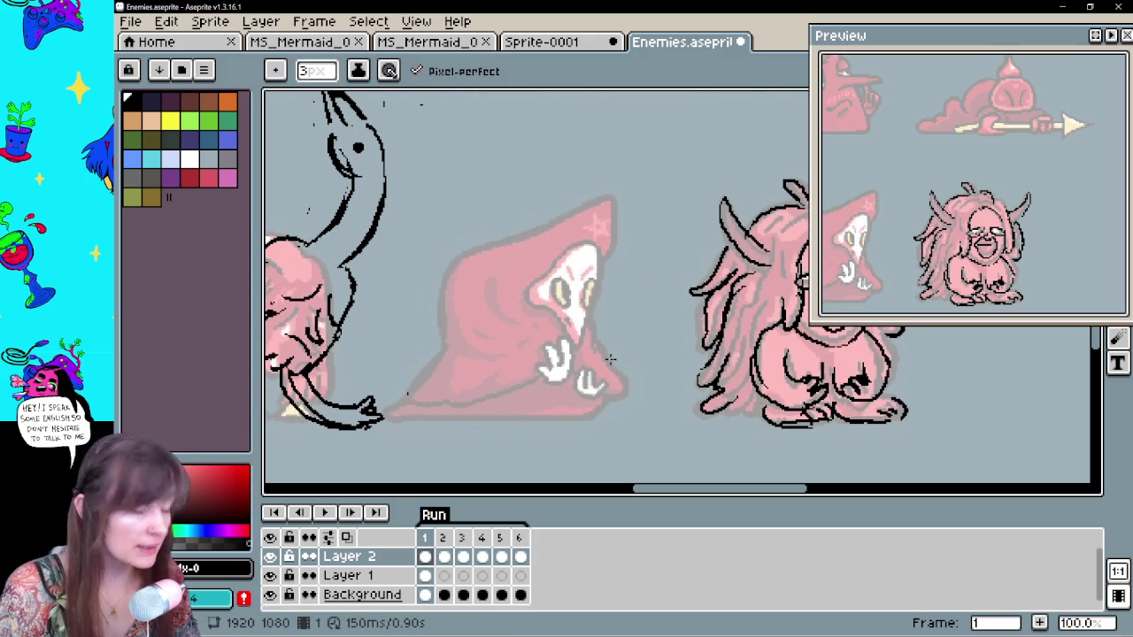
drag(630, 379, 640, 303)
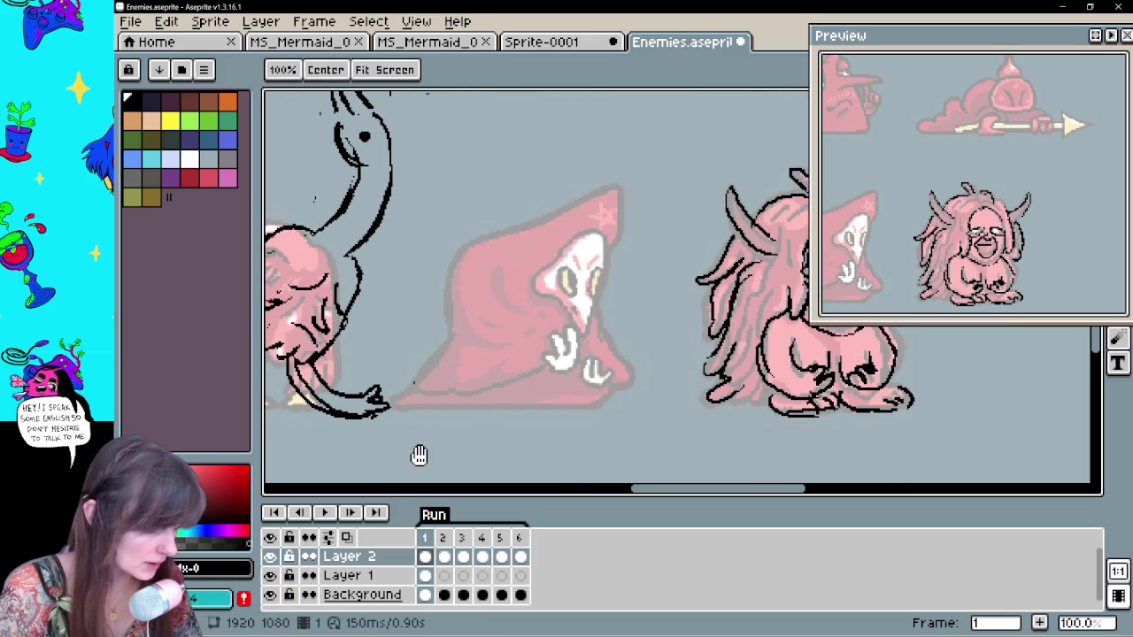
drag(434, 442, 455, 442)
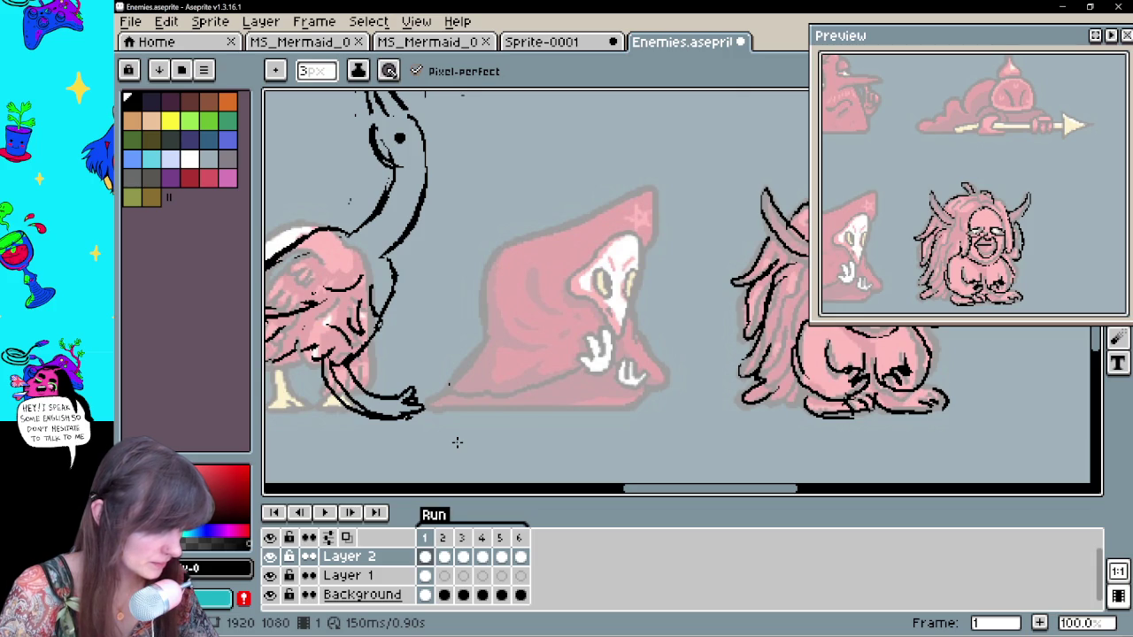
Trace the top of the hood, the skull face's eye and the curve under the beak
key(ctrl+z)
key(ctrl+z)
mouse_move(589, 256)
mouse_down()
mouse_move(651, 232)
mouse_move(686, 286)
mouse_move(567, 301)
mouse_move(629, 232)
mouse_up()
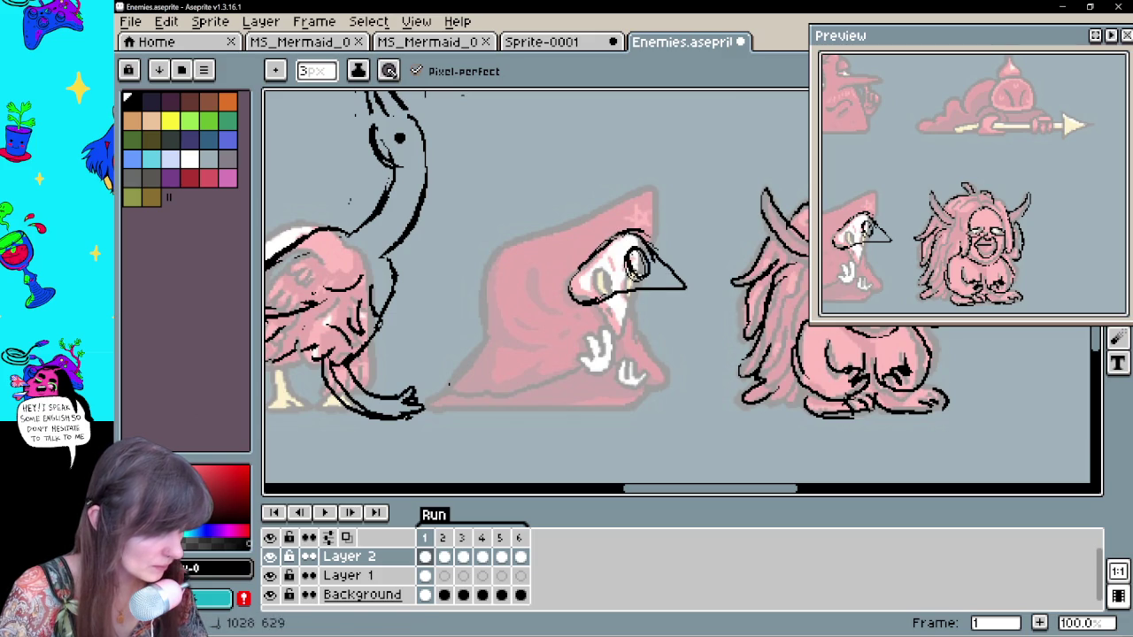
key(ctrl+z)
drag(624, 251, 656, 242)
key(ctrl+z)
mouse_move(602, 315)
mouse_down()
mouse_move(600, 344)
mouse_move(634, 340)
mouse_move(680, 312)
mouse_up()
Draw the hands, the staff and a long ground line under the cloak, then hide Layer 1
mouse_move(657, 252)
mouse_down()
mouse_move(671, 170)
mouse_move(558, 221)
mouse_move(482, 310)
mouse_move(451, 381)
mouse_move(474, 406)
mouse_move(570, 363)
mouse_move(606, 329)
mouse_move(693, 354)
mouse_move(620, 305)
mouse_move(673, 309)
mouse_move(655, 398)
mouse_up()
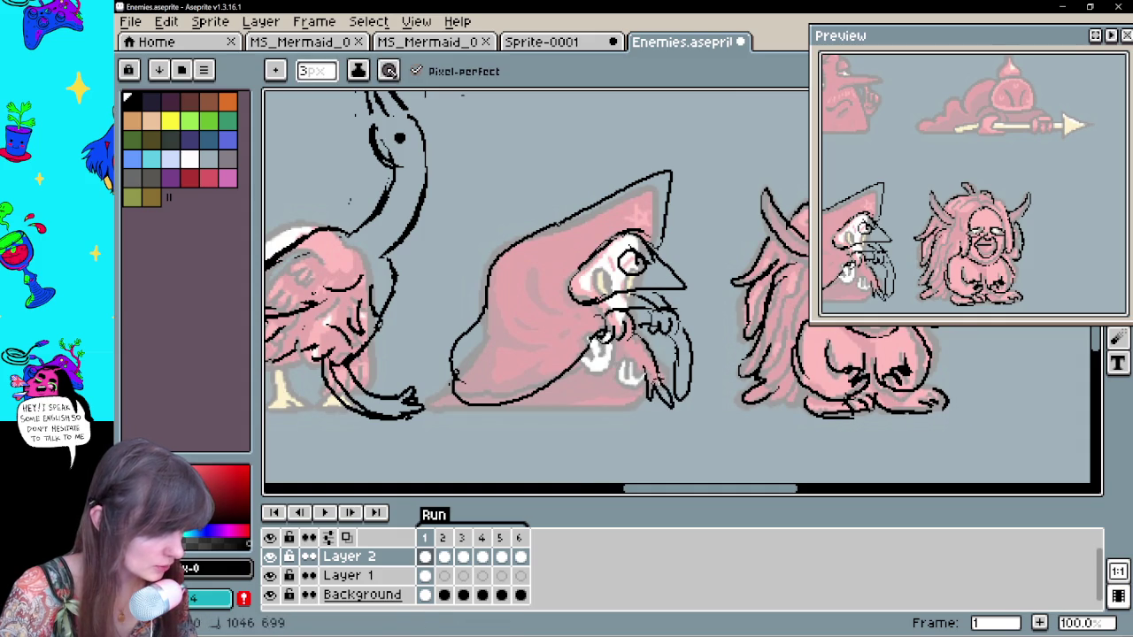
mouse_move(581, 351)
mouse_down()
mouse_move(566, 386)
mouse_move(540, 407)
mouse_up()
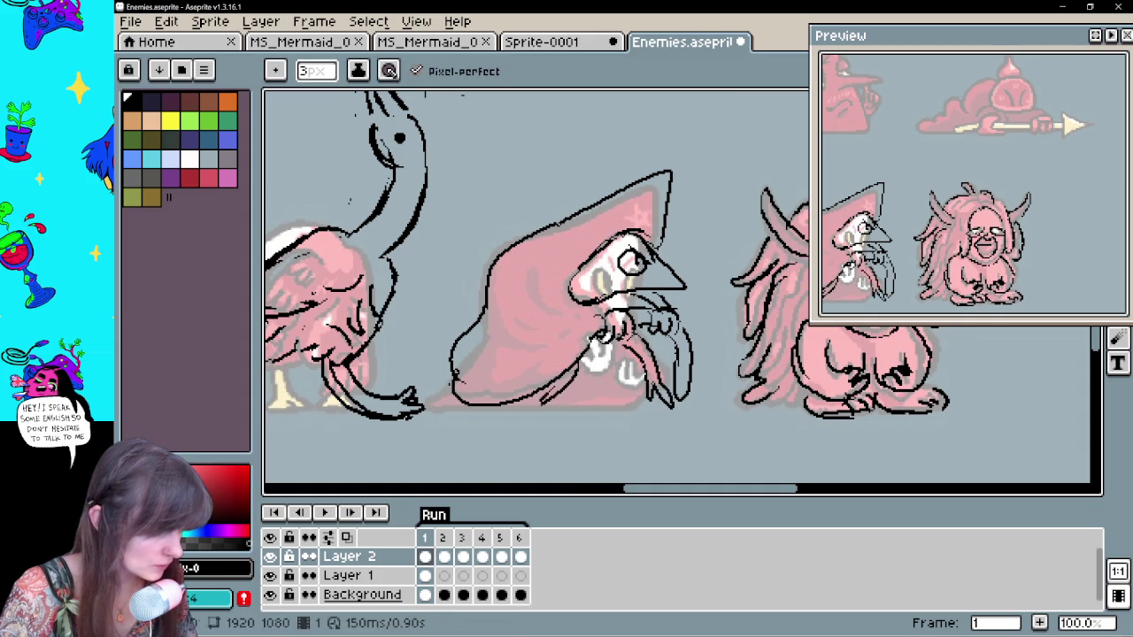
key(b)
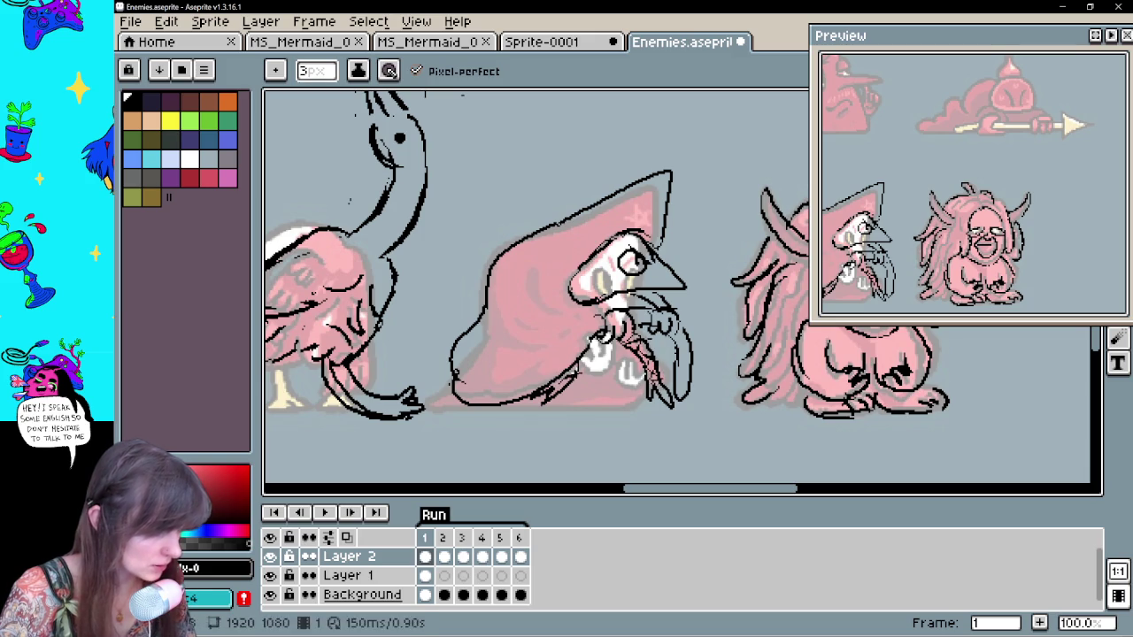
mouse_move(738, 332)
mouse_down()
mouse_move(670, 332)
mouse_move(684, 321)
mouse_up()
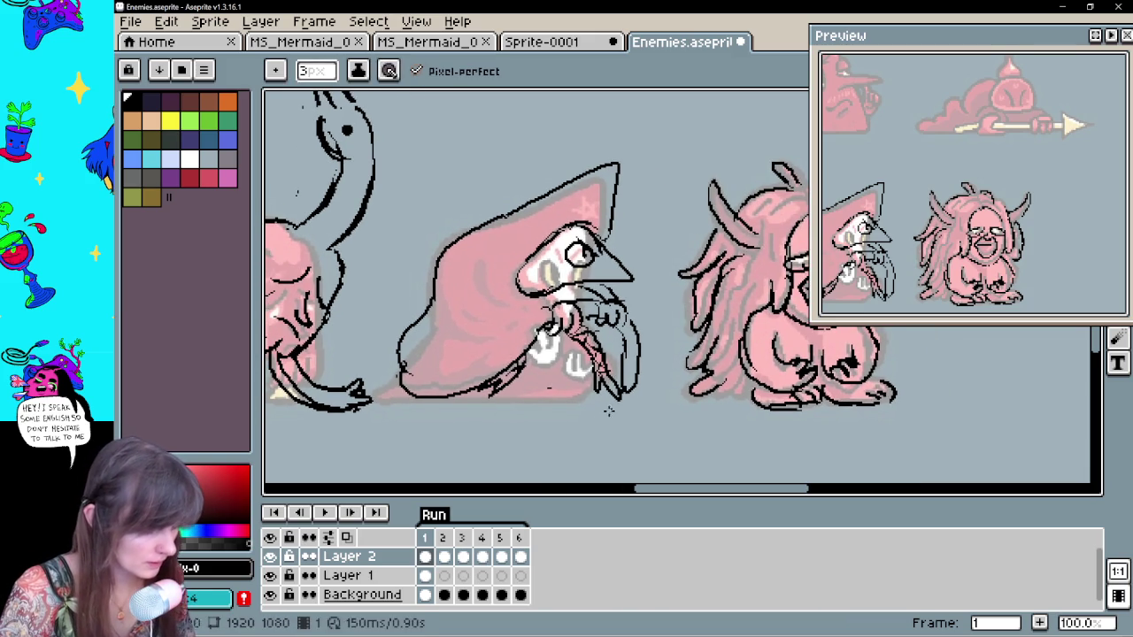
drag(577, 392, 512, 392)
key(ctrl+z)
drag(619, 396, 398, 395)
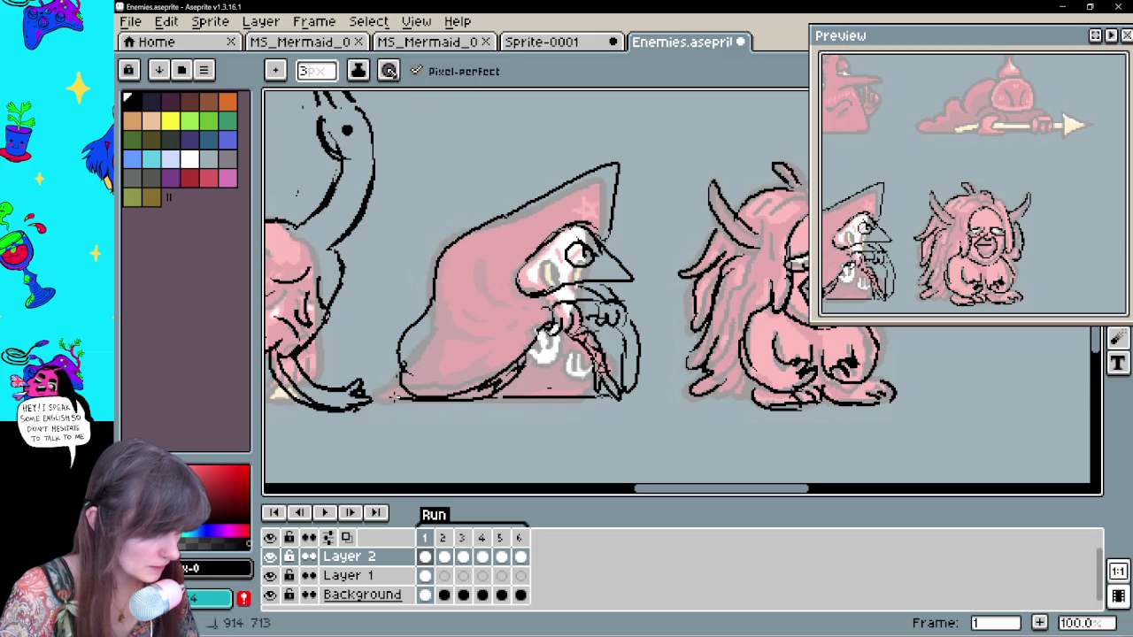
drag(336, 461, 342, 483)
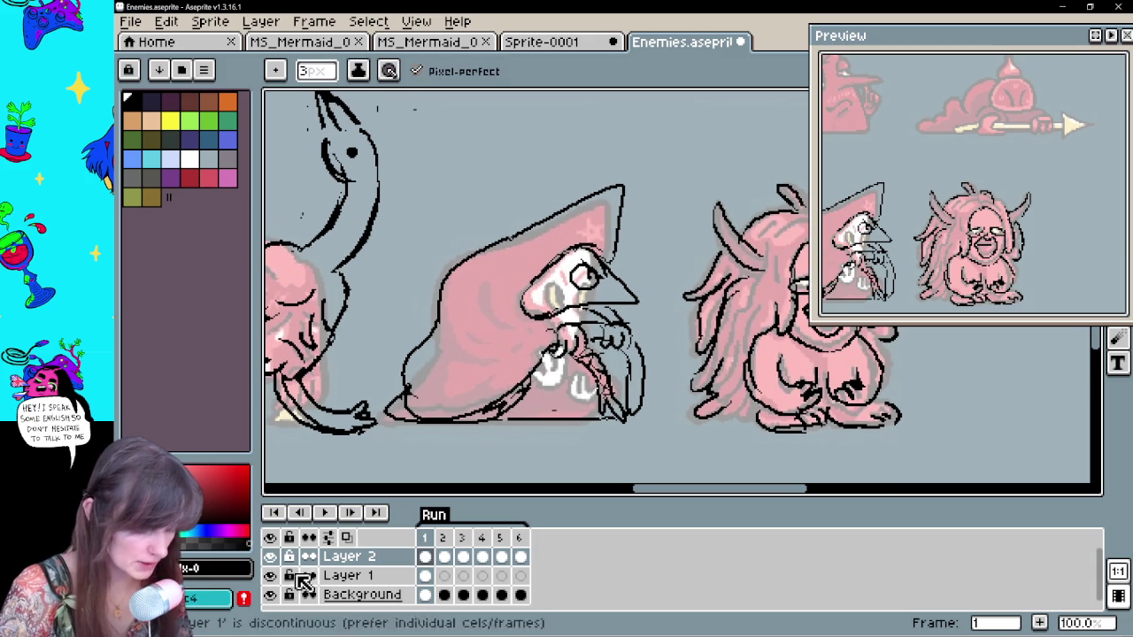
click(270, 575)
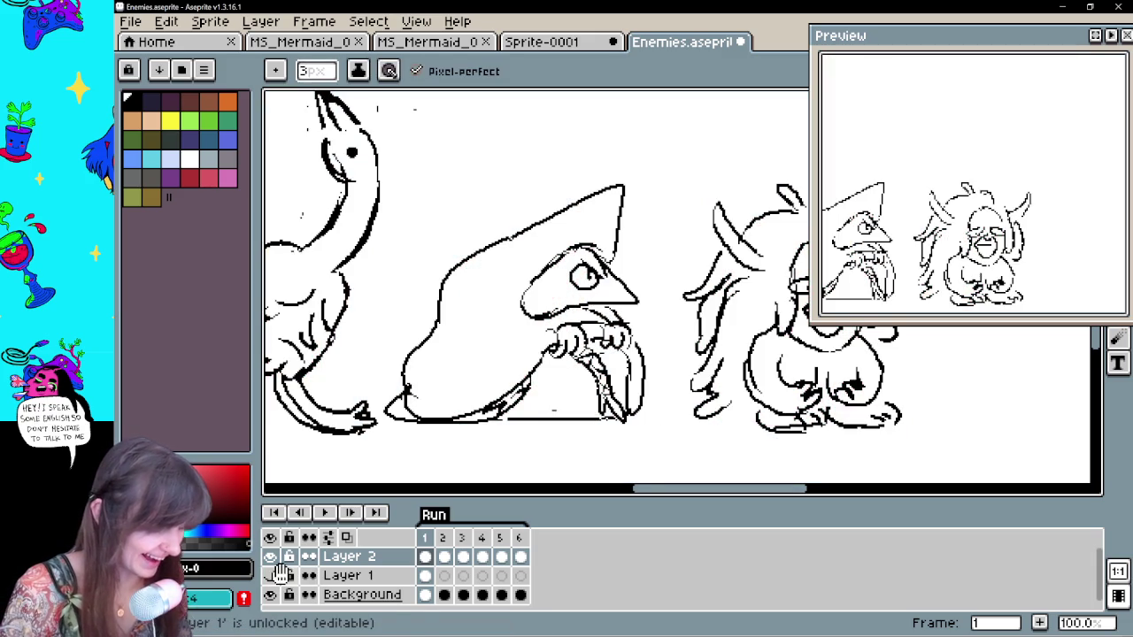
Draw strokes along the hooded figure's beak and arm
drag(650, 412, 626, 402)
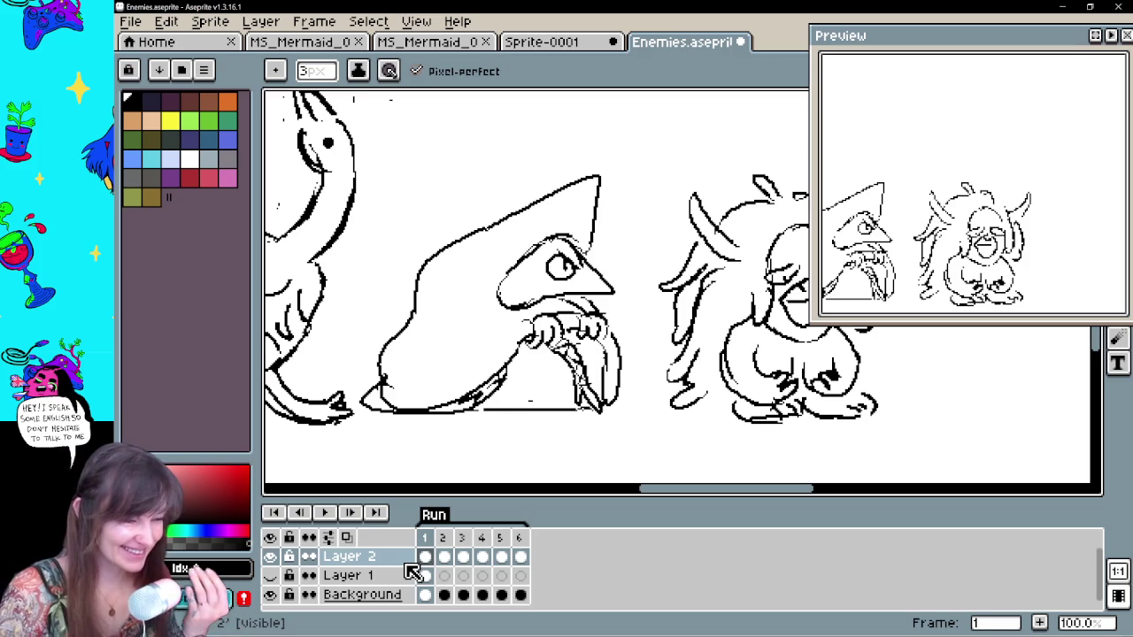
drag(619, 354, 618, 401)
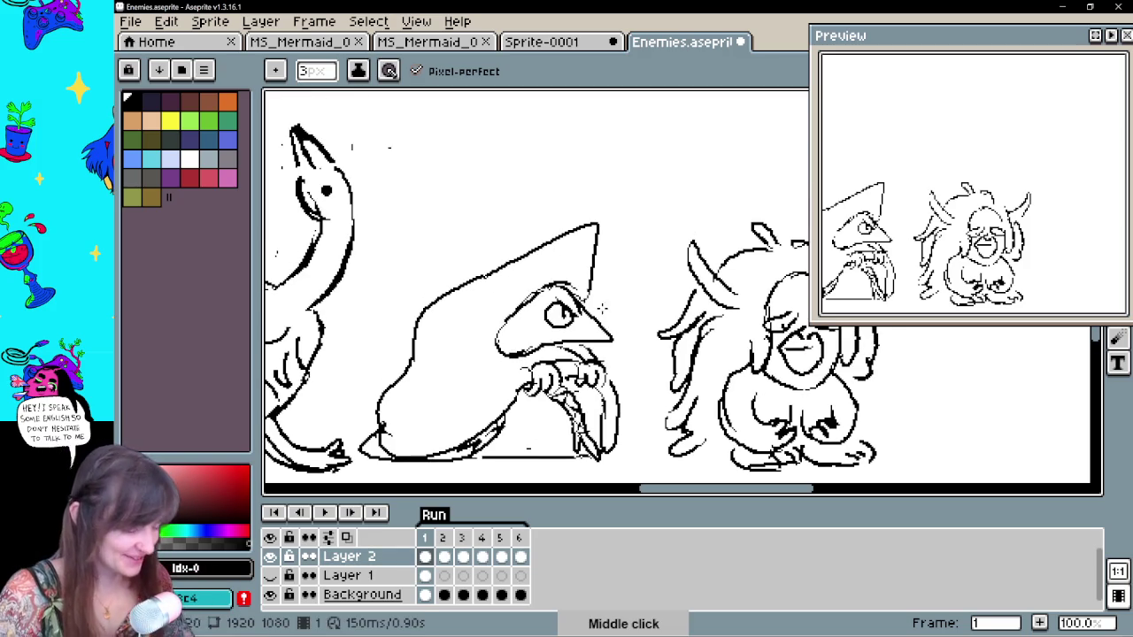
drag(627, 335, 652, 306)
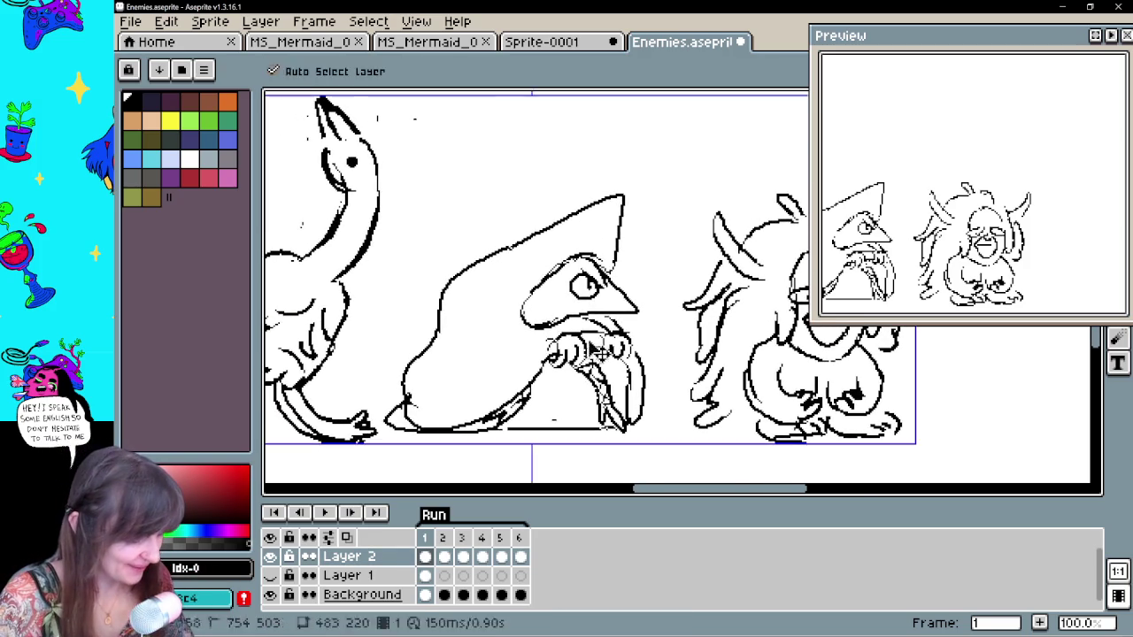
mouse_move(563, 331)
mouse_down()
mouse_move(476, 418)
mouse_move(400, 419)
mouse_up()
Erase the hatching under the beak and redraw a bold staff stroke along the arm
key(e)
drag(489, 416, 443, 421)
drag(541, 372, 469, 424)
key(b)
mouse_move(536, 362)
mouse_down()
mouse_move(473, 412)
mouse_move(510, 400)
mouse_move(448, 427)
mouse_up()
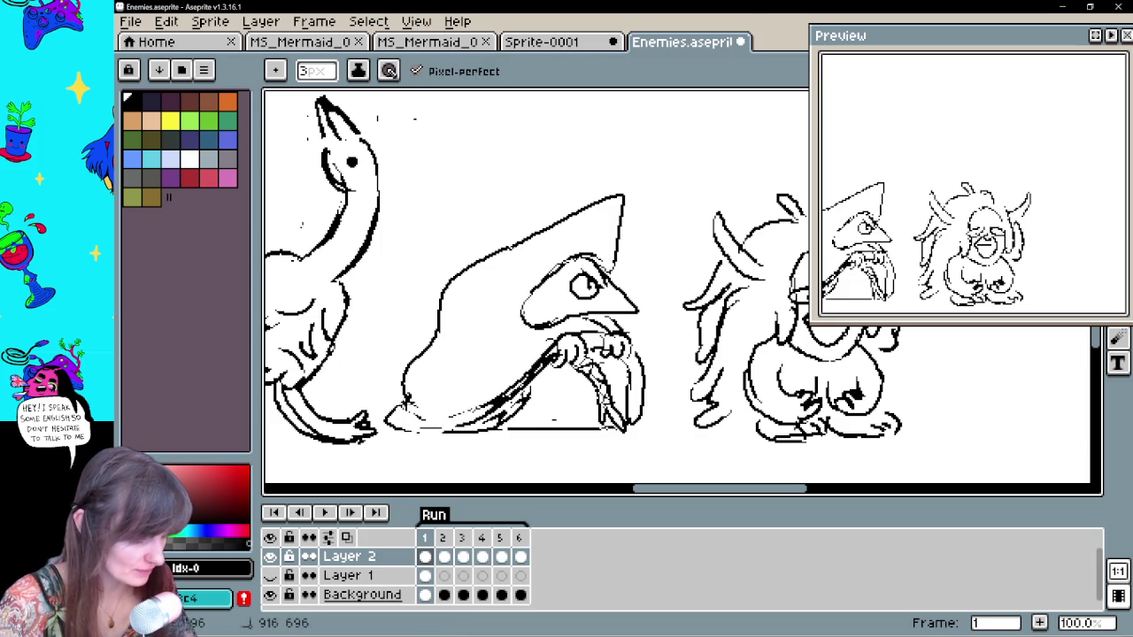
key(space)
drag(545, 409, 553, 418)
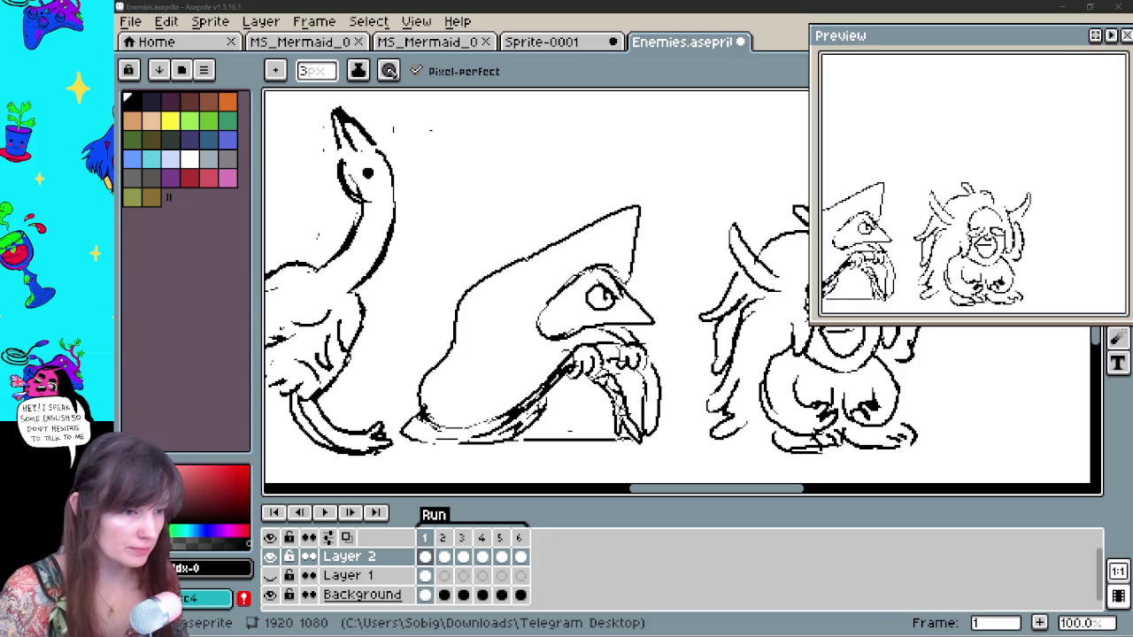
drag(658, 349, 628, 341)
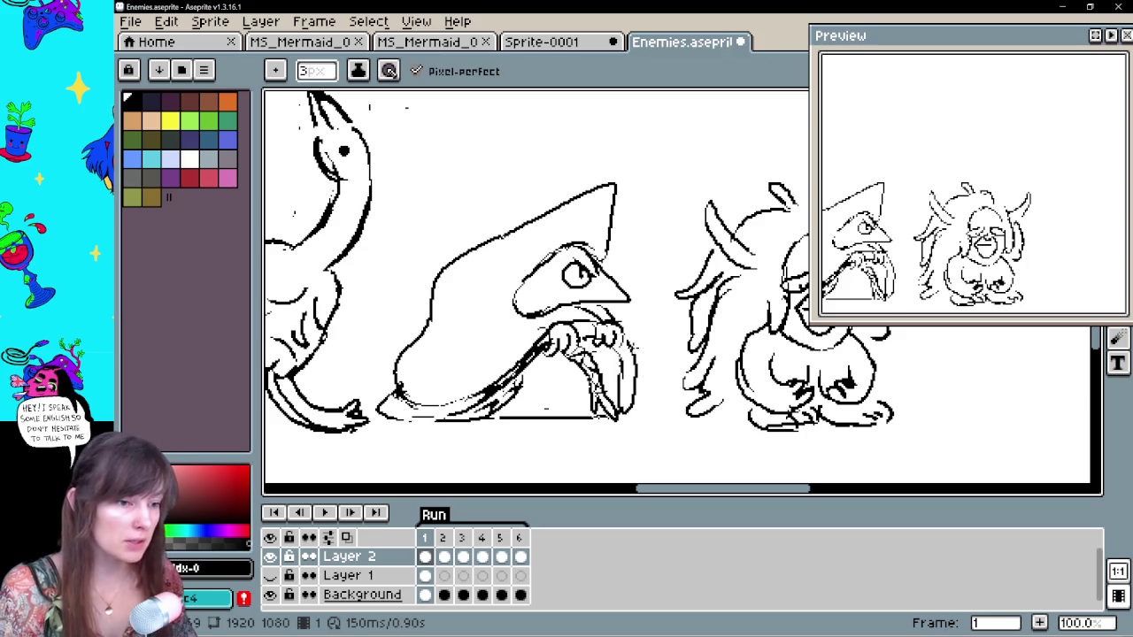
drag(606, 422, 628, 413)
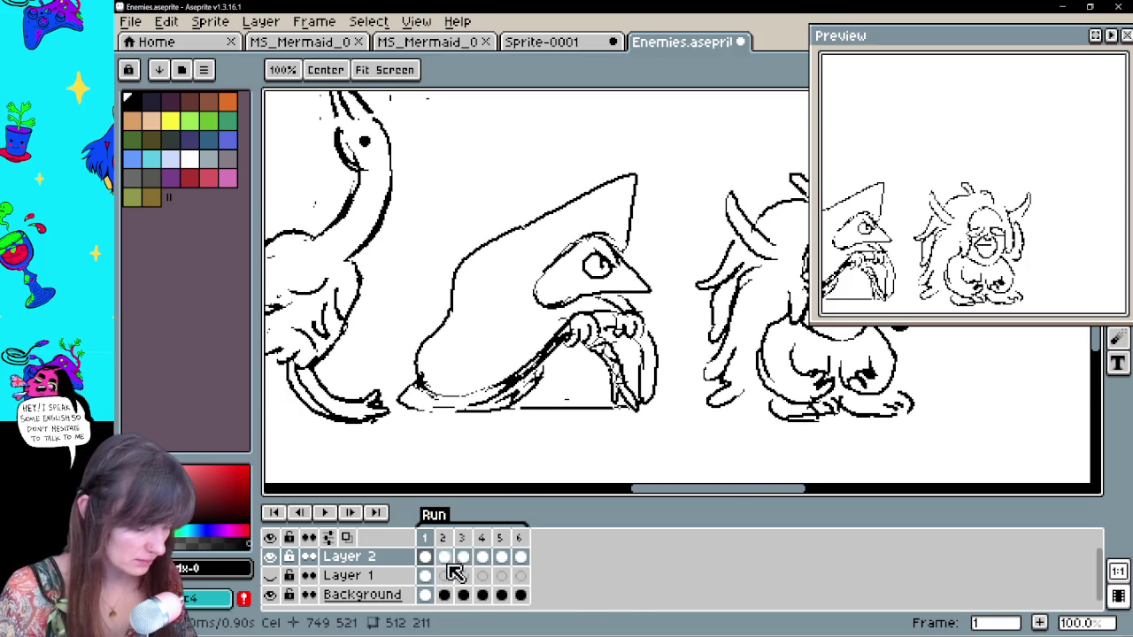
Lasso the hooded creature on Layer 2's frame 1, move it upward and drop it
click(443, 556)
click(425, 556)
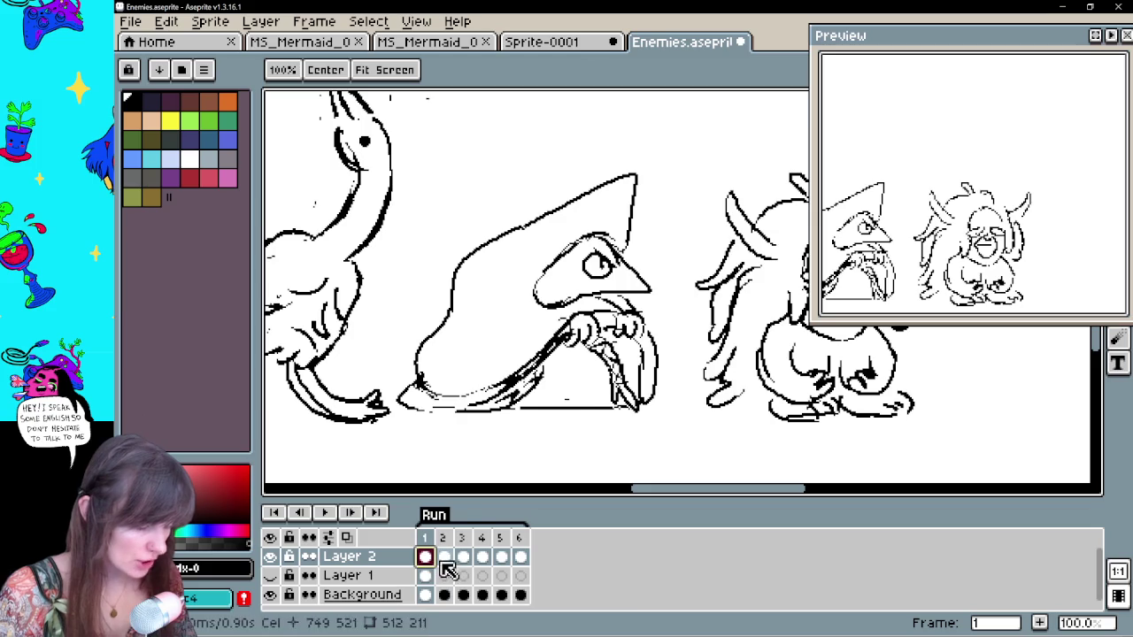
drag(579, 468, 538, 488)
key(b)
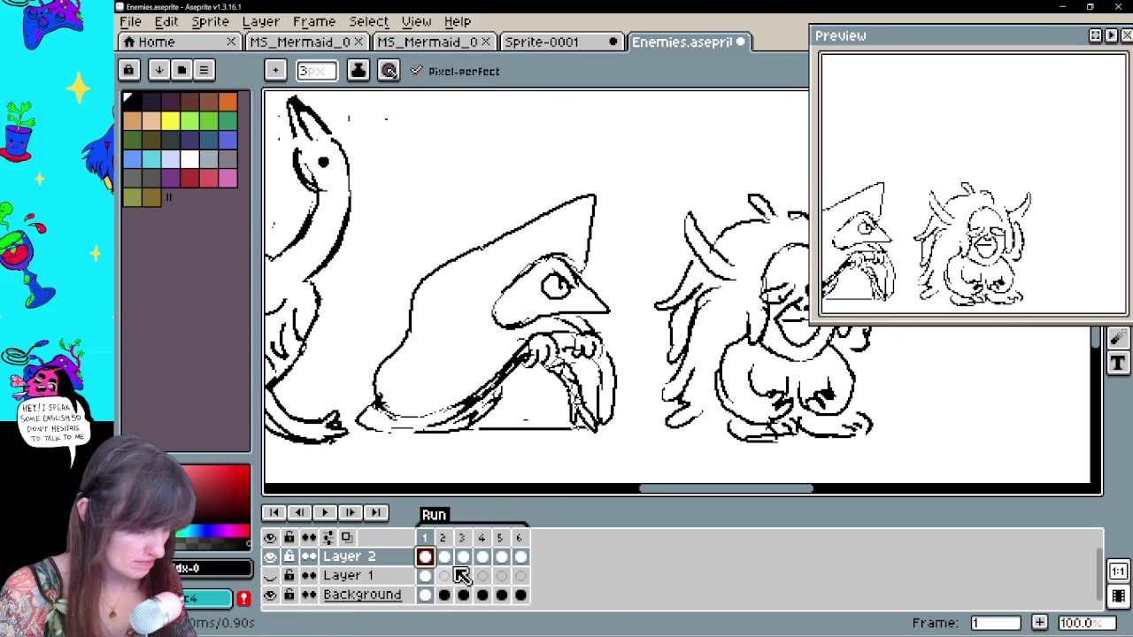
key(q)
mouse_move(611, 447)
mouse_down()
mouse_move(428, 235)
mouse_move(358, 438)
mouse_move(602, 409)
mouse_up()
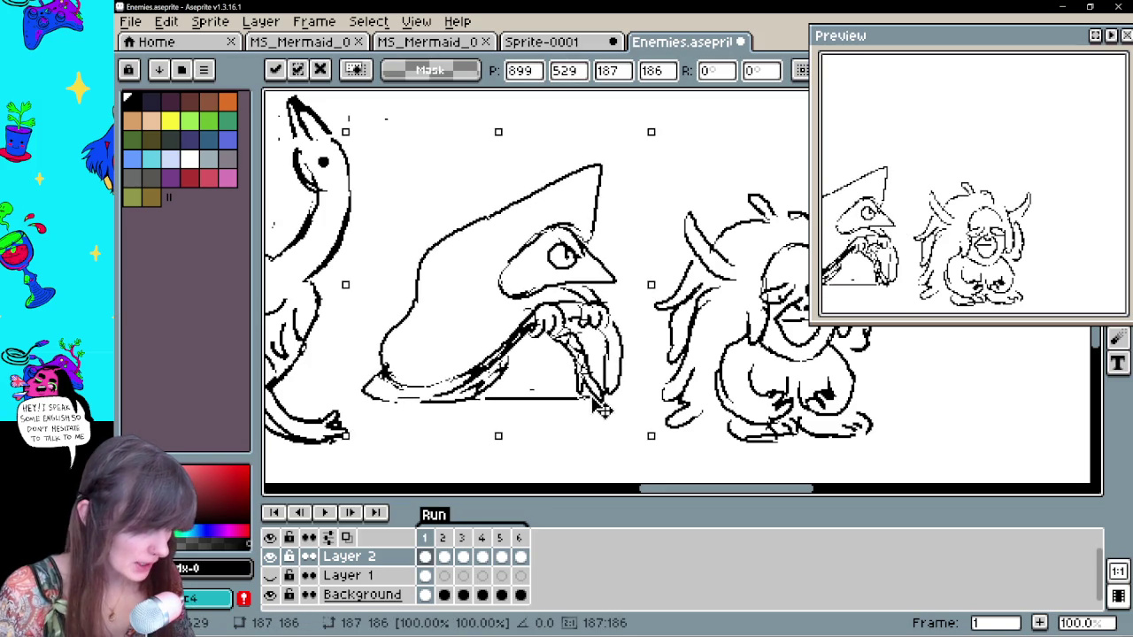
key(ctrl+d)
key(e)
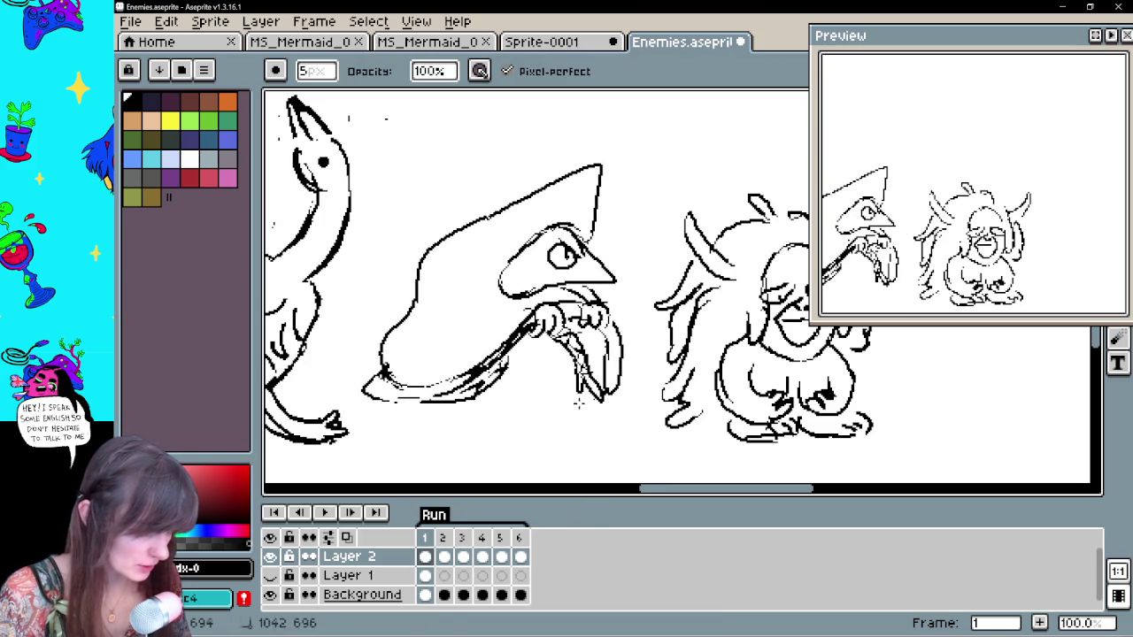
Redraw the hooded creature's curved lower outline in frame 1, extending it to the left tip
key(b)
drag(581, 390, 471, 400)
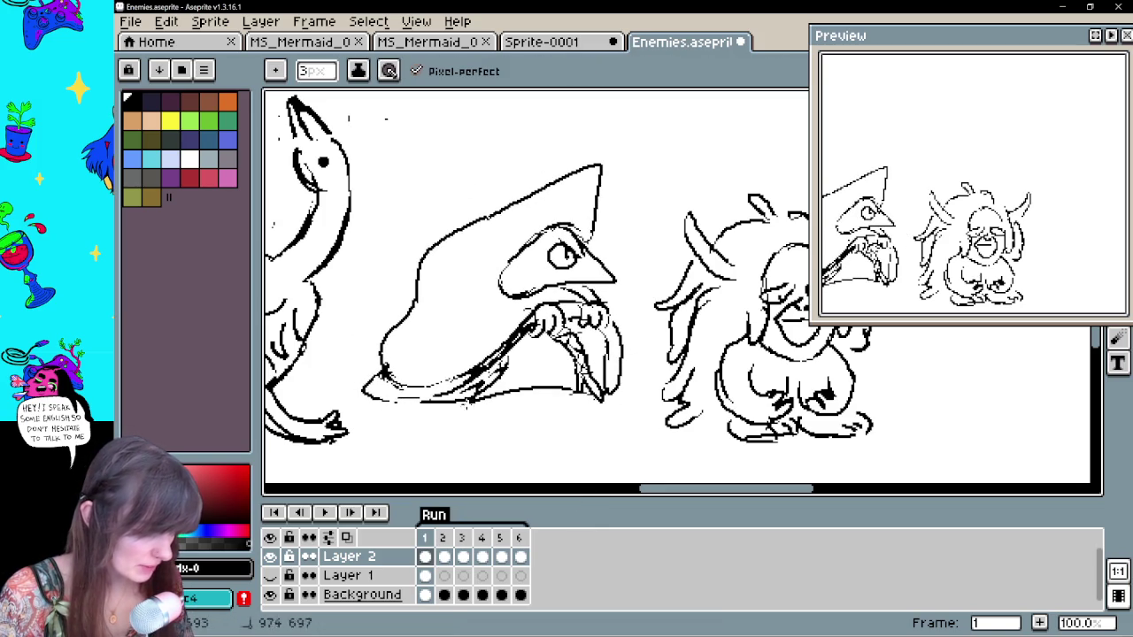
drag(375, 408, 354, 393)
key(e)
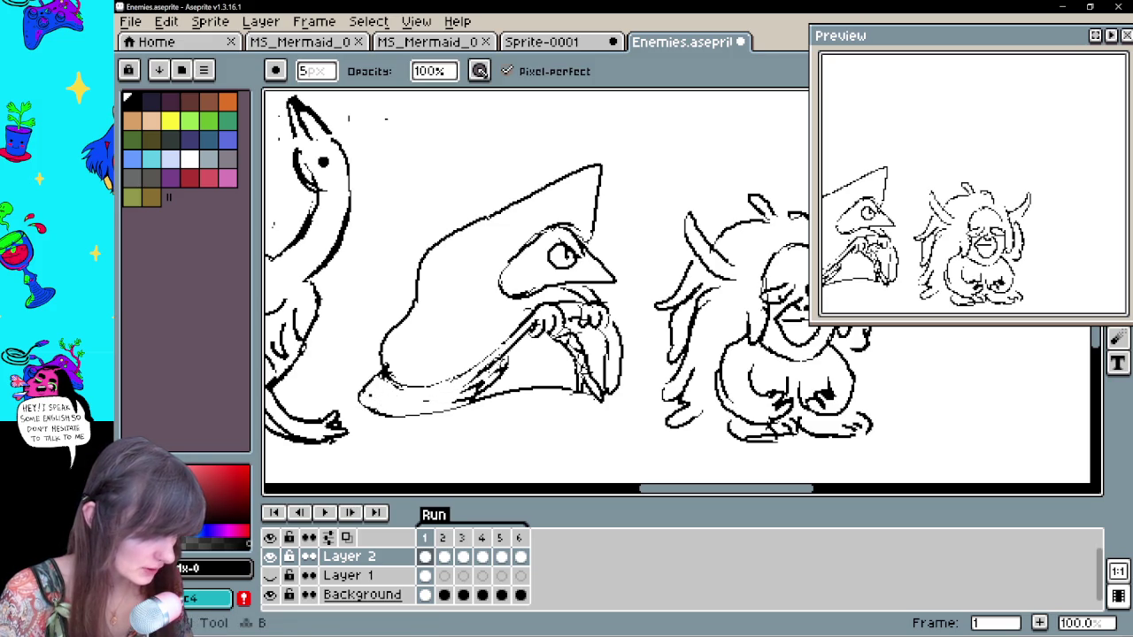
key(b)
drag(481, 379, 460, 399)
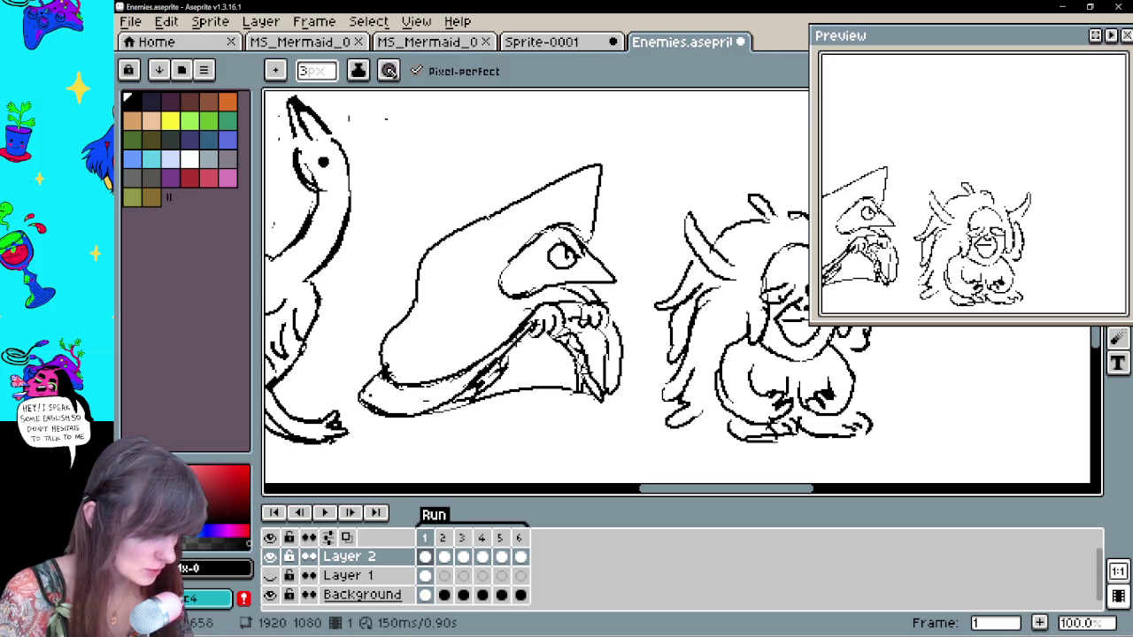
key(e)
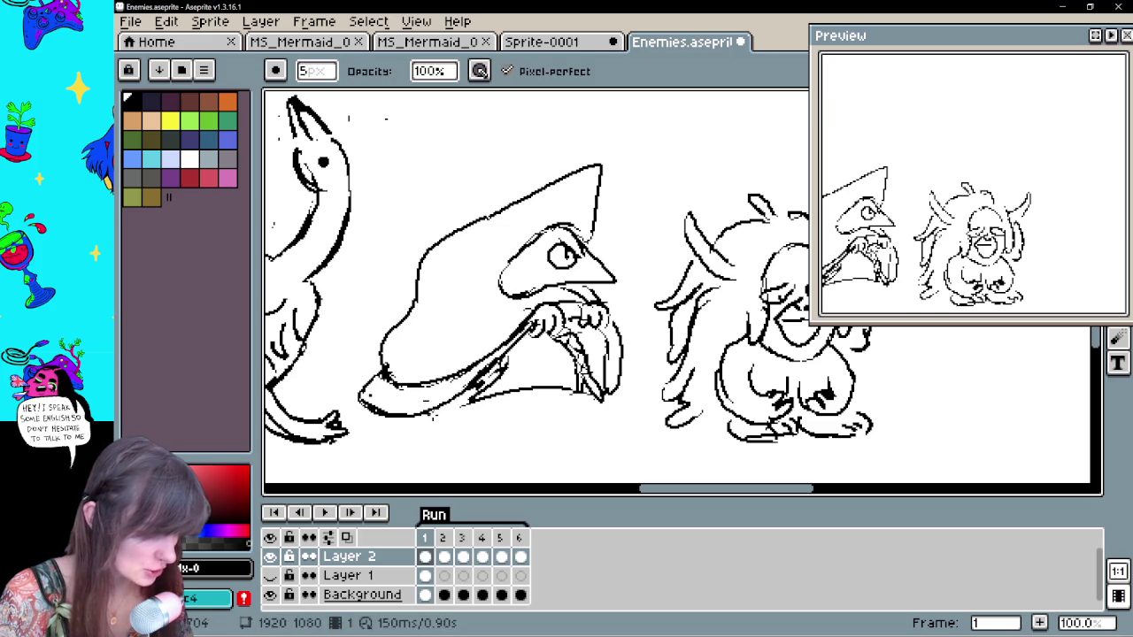
key(b)
mouse_move(485, 396)
mouse_down()
mouse_move(463, 407)
mouse_move(467, 397)
mouse_up()
key(e)
key(b)
key(e)
key(b)
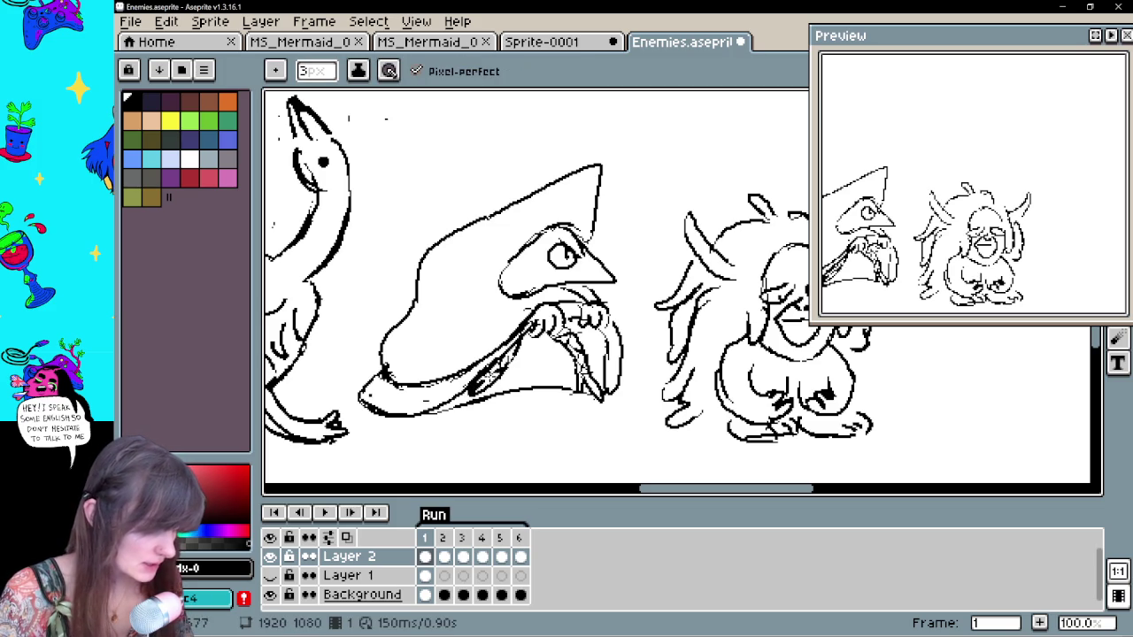
Erase and redraw the outline's right end, and add a short stroke to the hand
key(v)
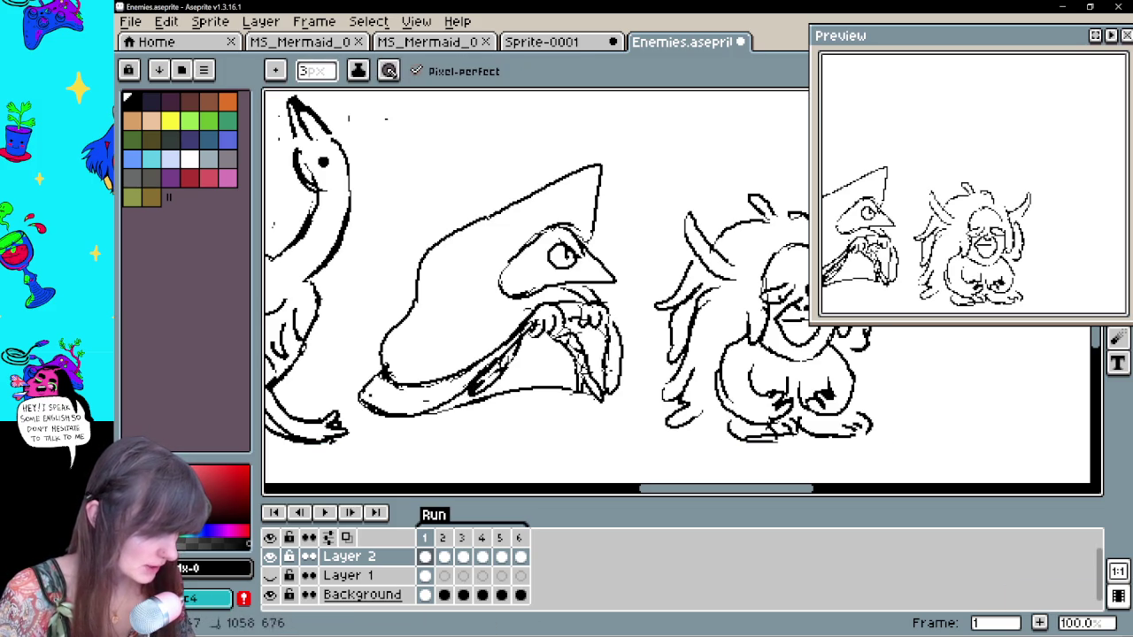
key(e)
drag(627, 319, 627, 372)
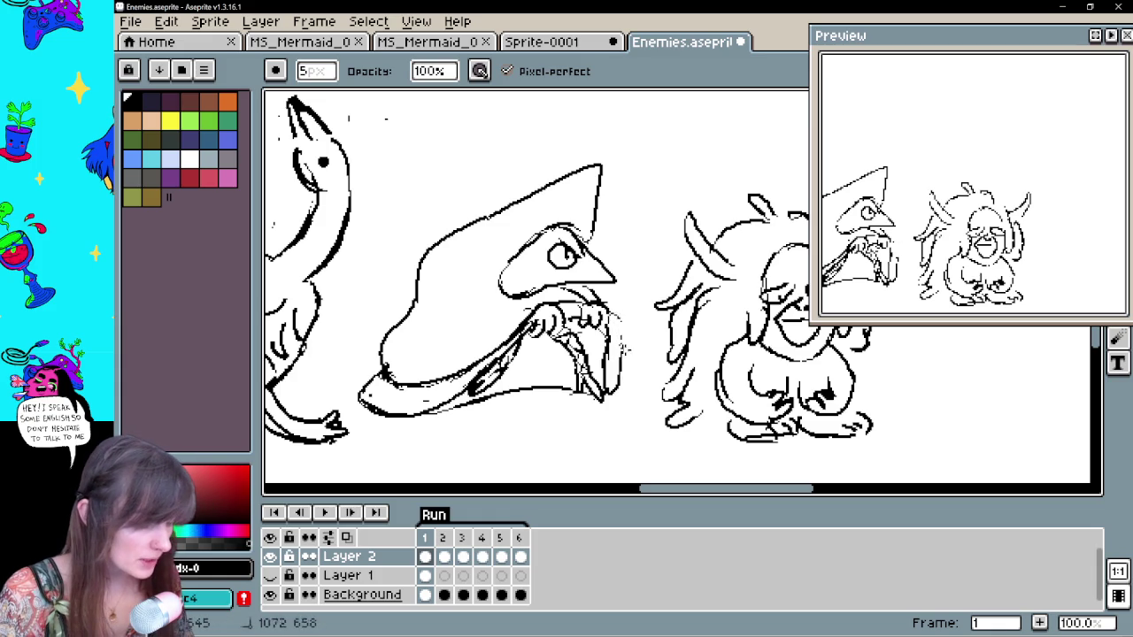
key(b)
drag(618, 317, 616, 357)
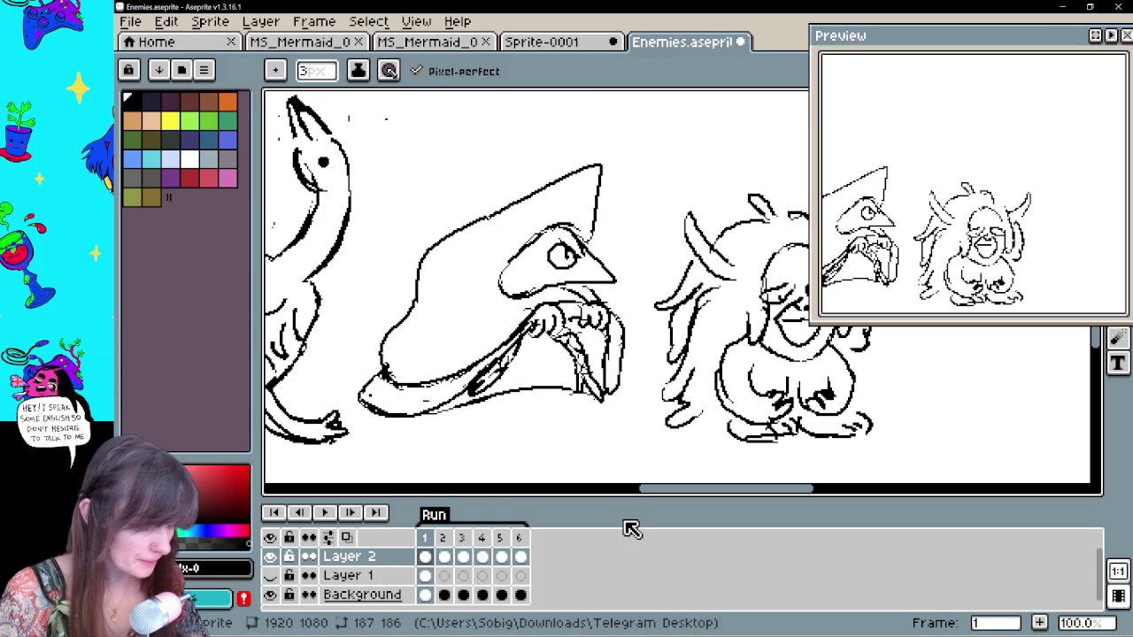
key(e)
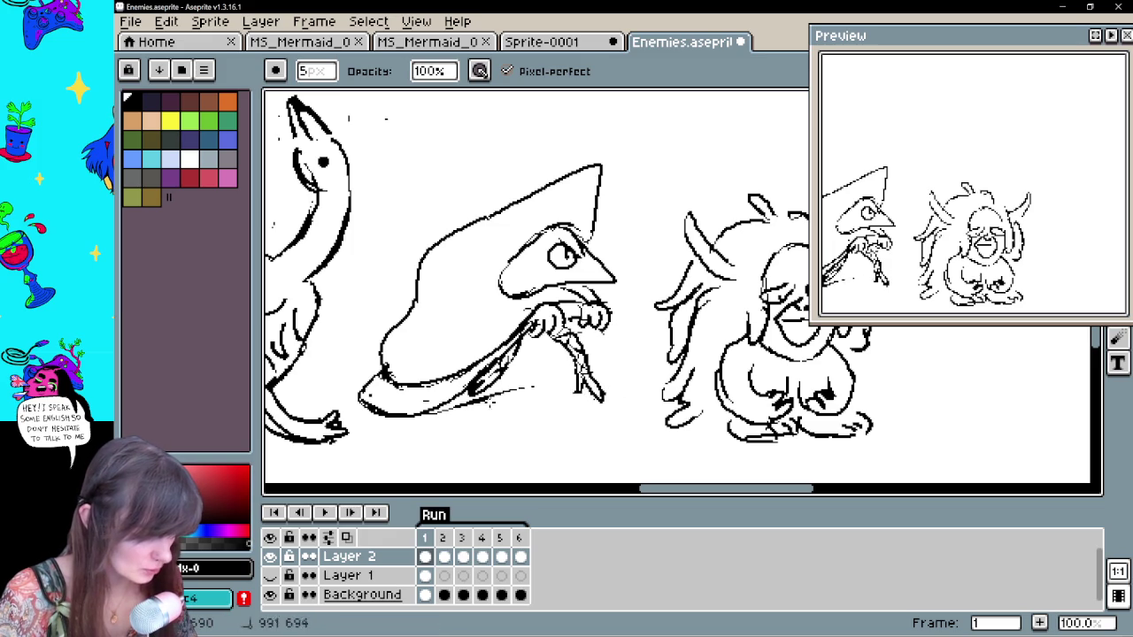
key(b)
key(e)
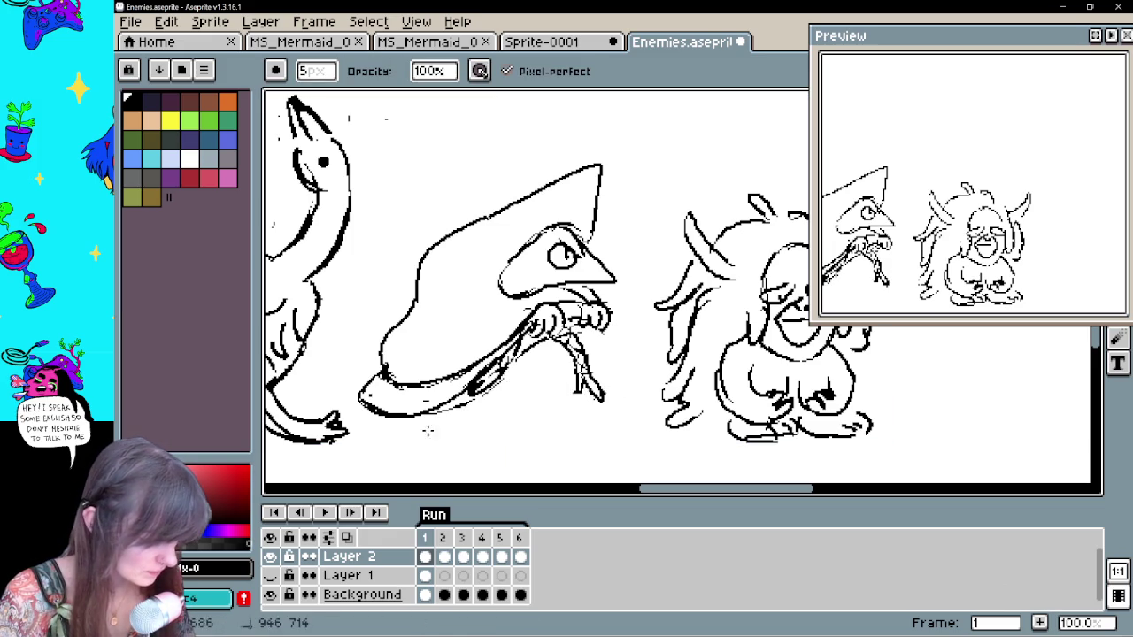
key(b)
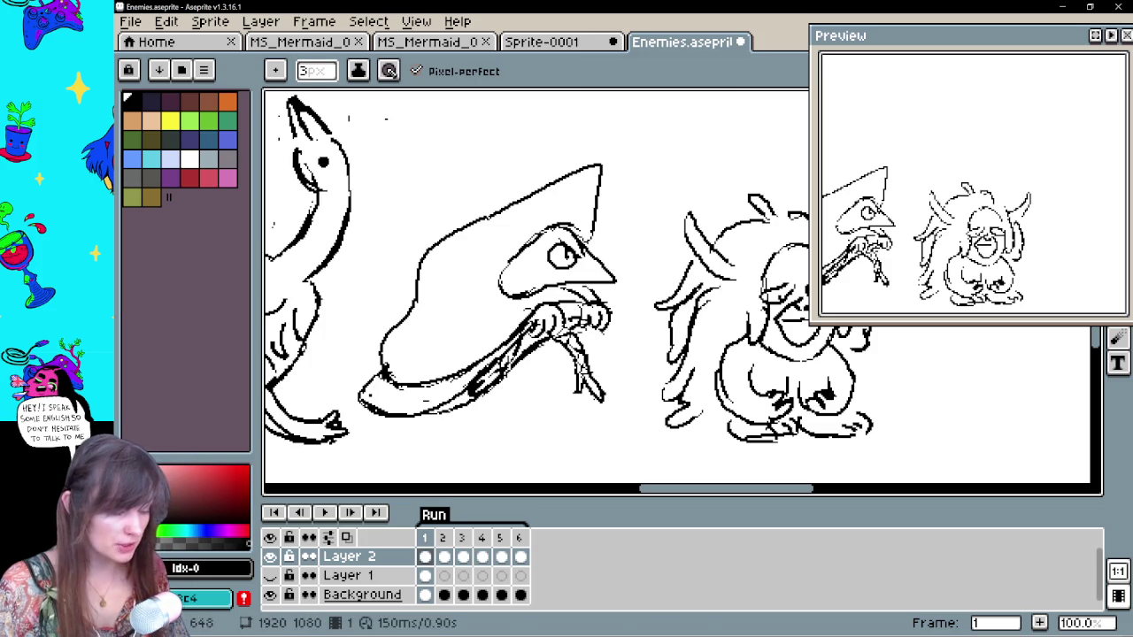
drag(620, 317, 611, 329)
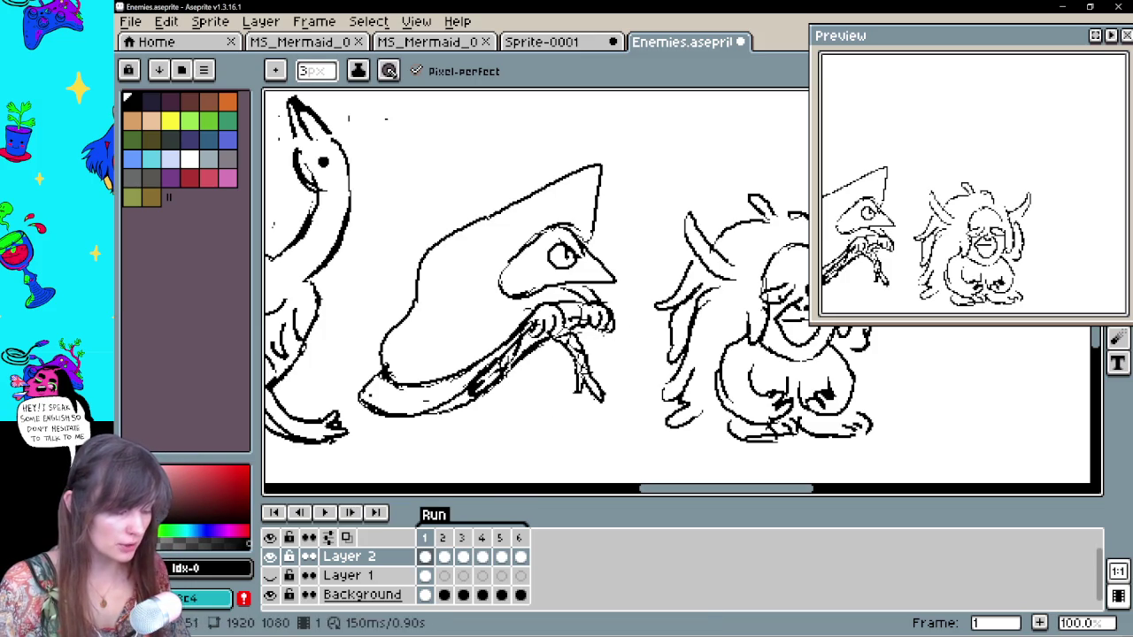
key(e)
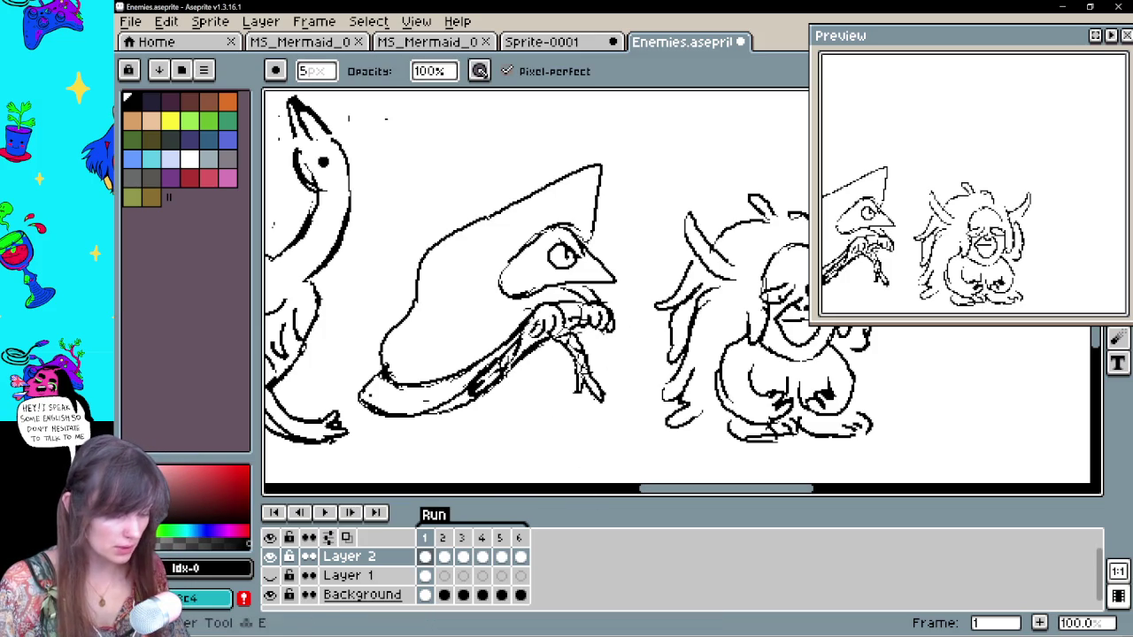
key(b)
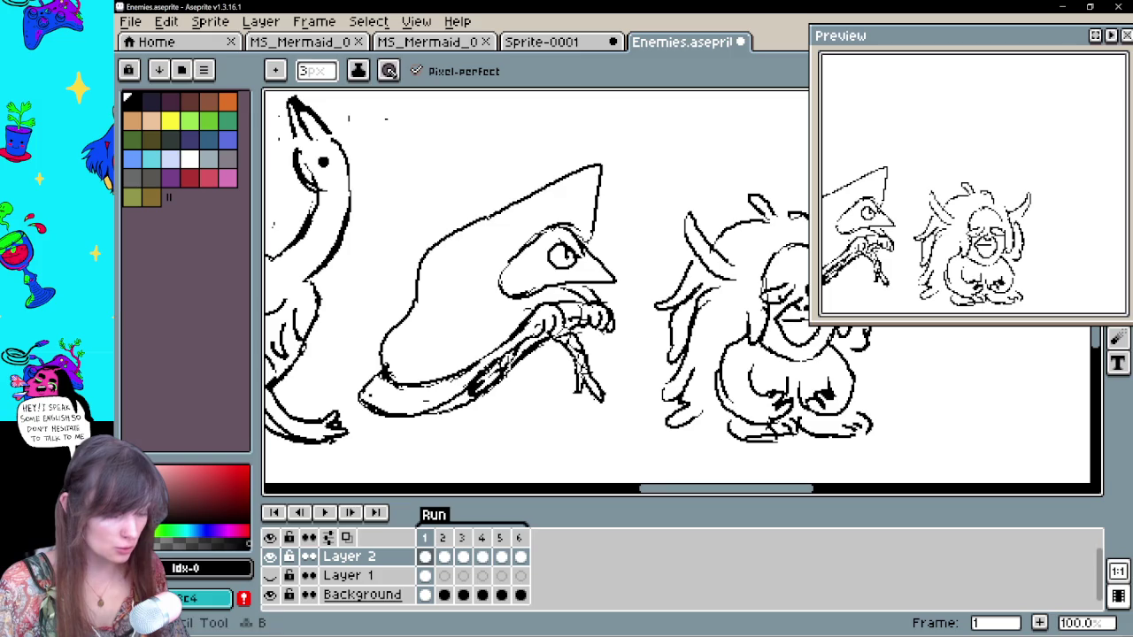
key(e)
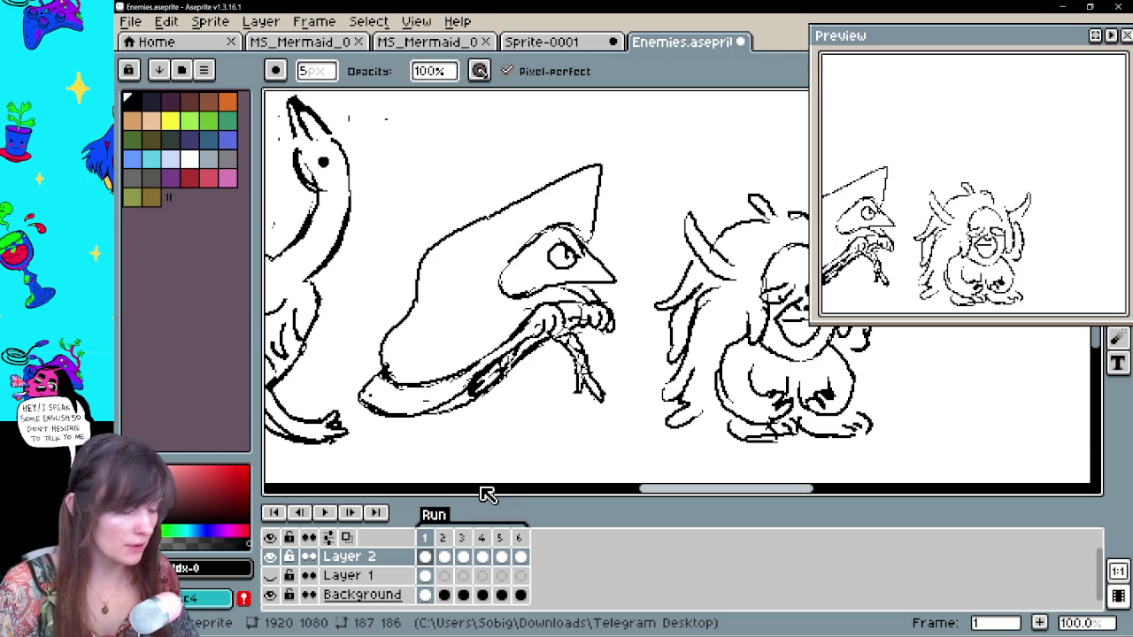
Turn on onion skin and flip between frames 1 and 2 to compare them
drag(636, 332, 640, 341)
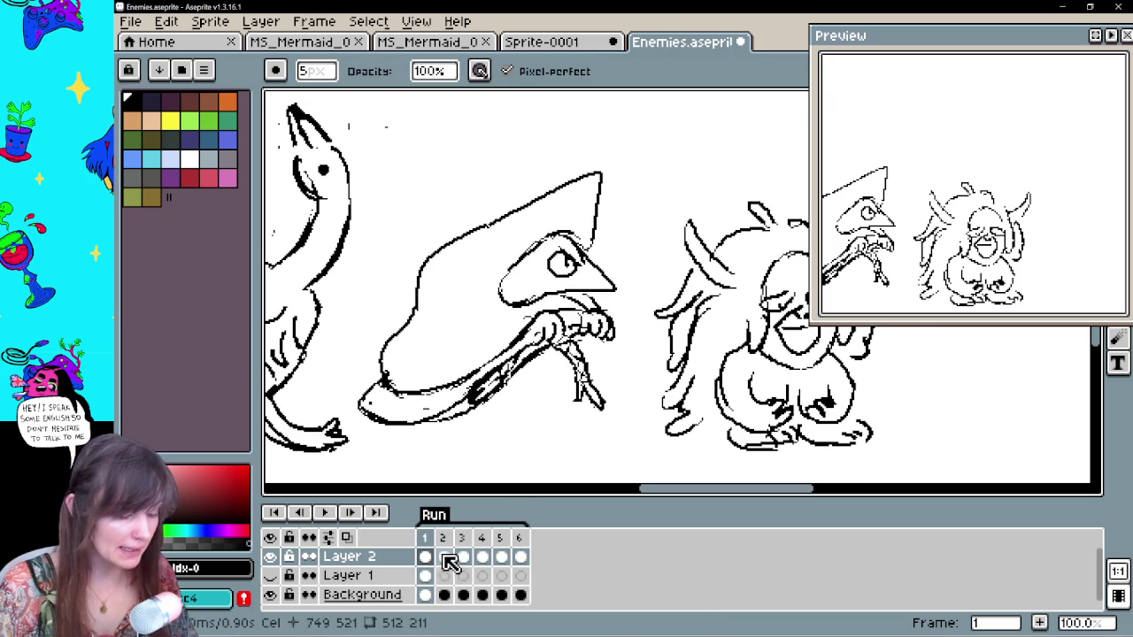
click(450, 559)
click(425, 556)
click(346, 537)
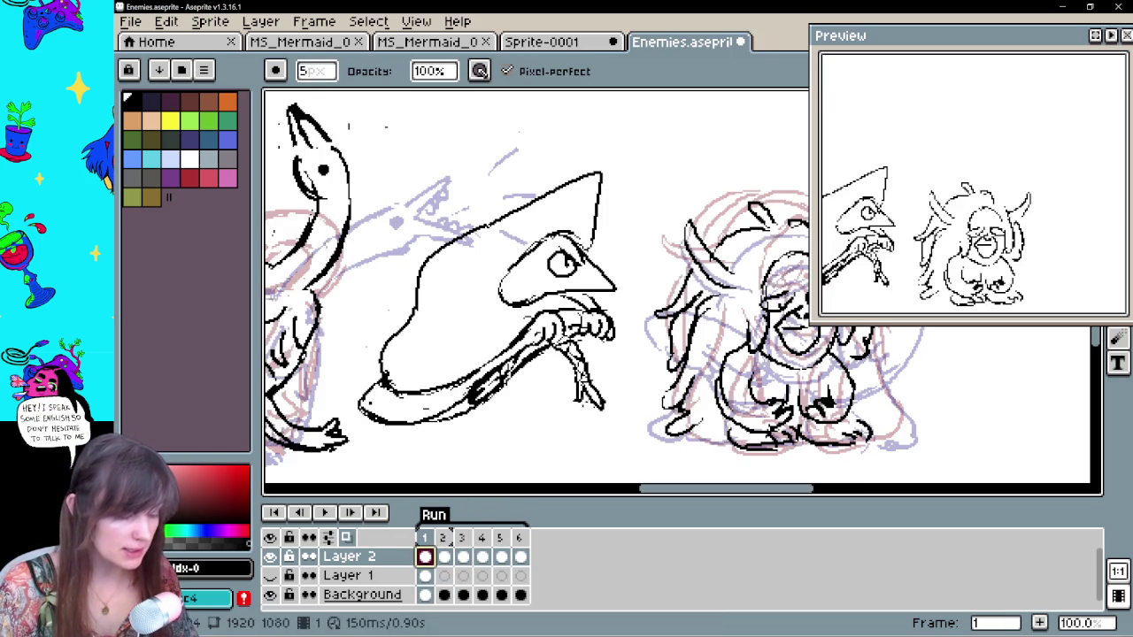
drag(574, 409, 586, 410)
key(Right)
drag(591, 347, 599, 352)
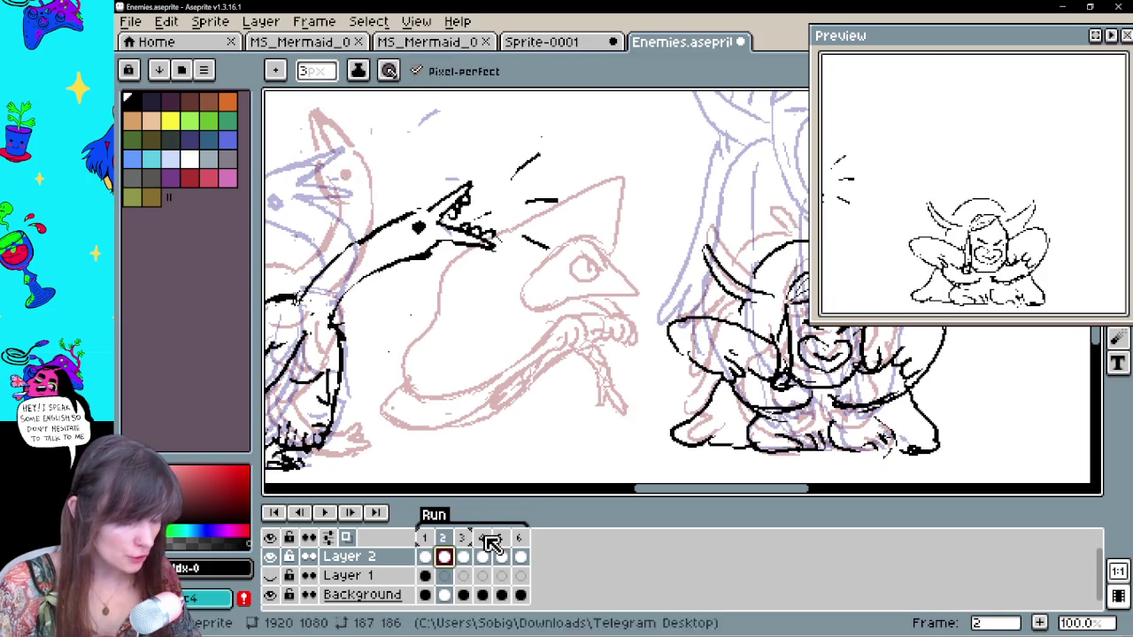
key(Left)
Undo an accidental erase of the head, then lasso-select the whole hooded creature
key(e)
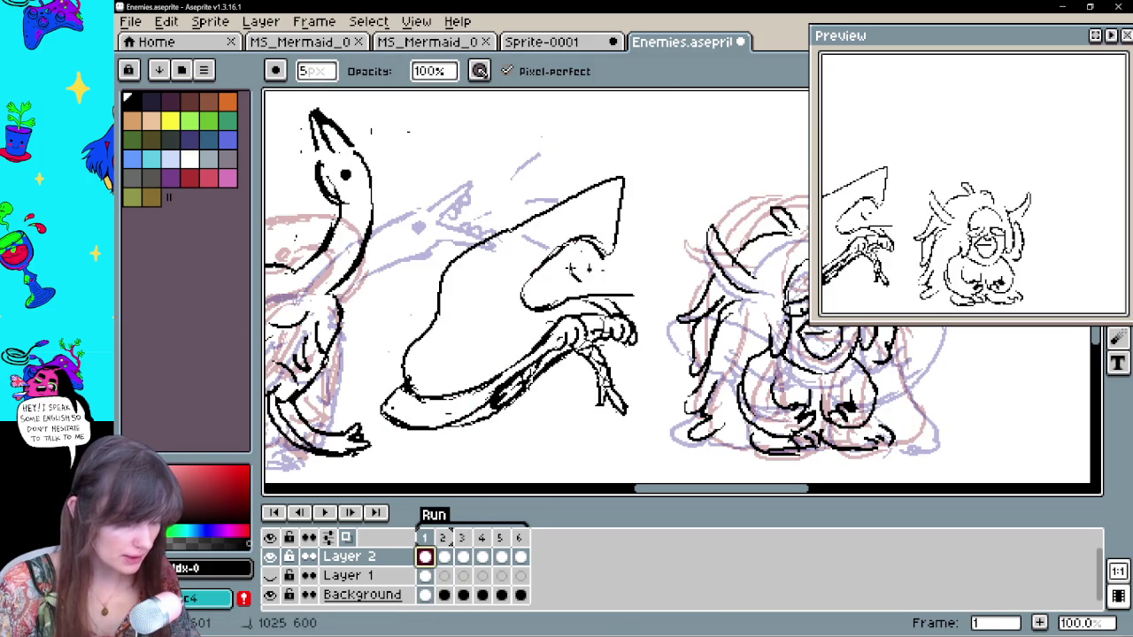
key(ctrl+z)
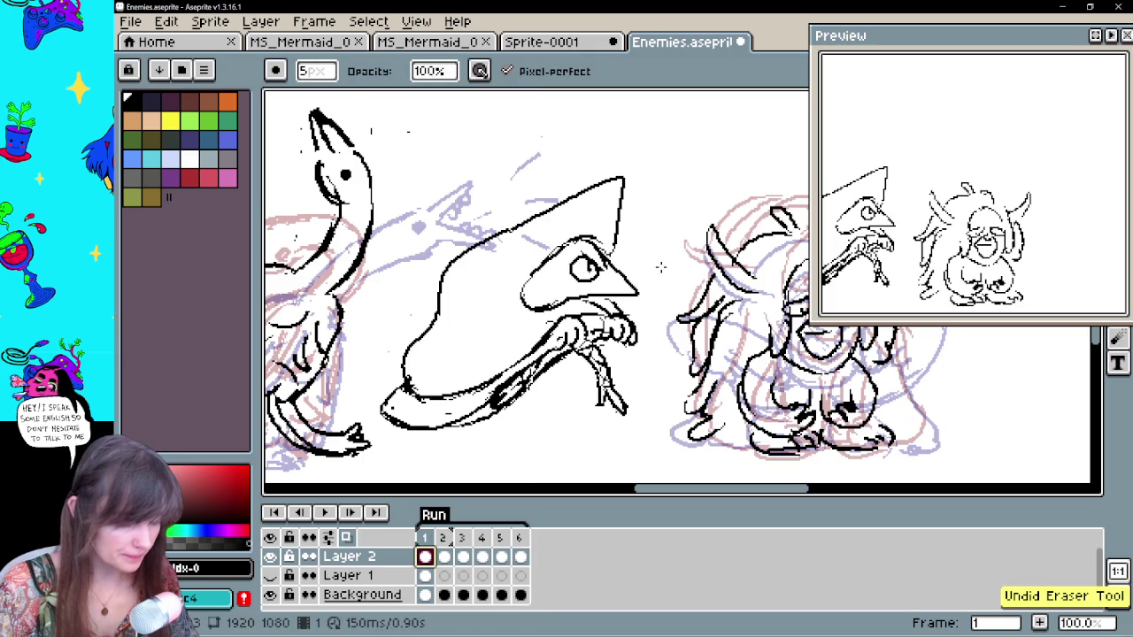
key(q)
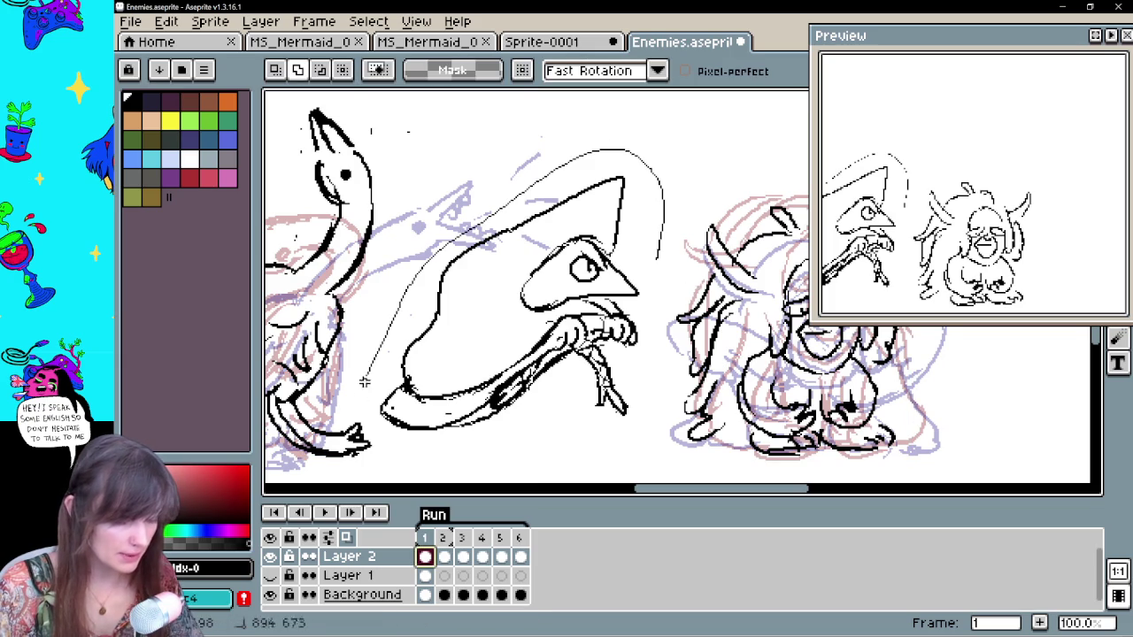
drag(627, 152, 662, 265)
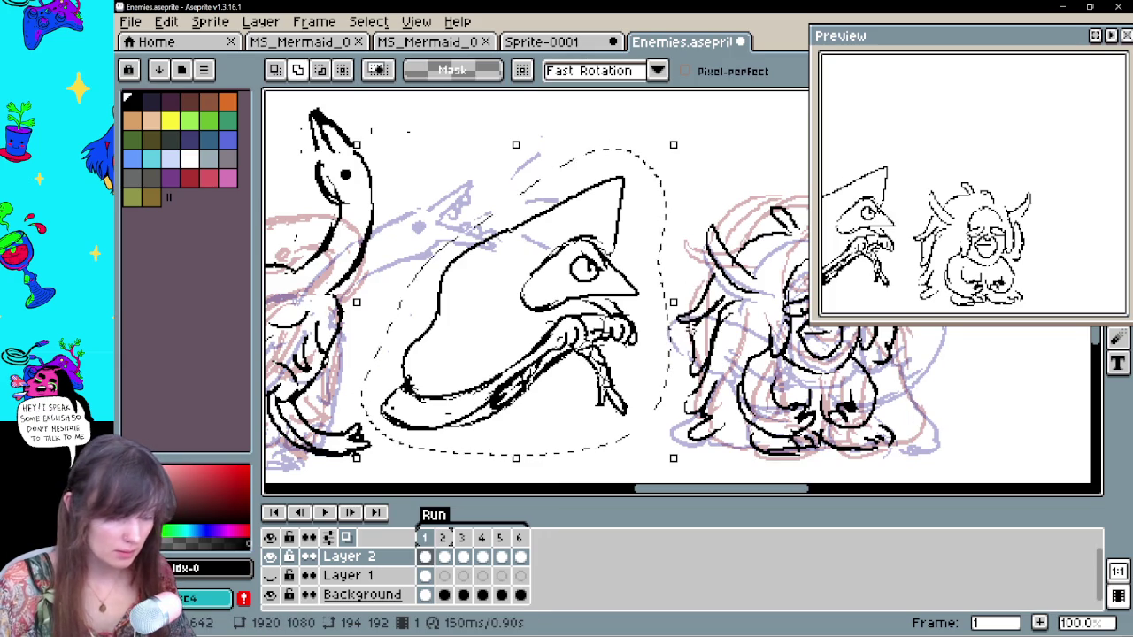
Clear the lasso selection and bring up Layer 2's frame 2 cel
click(687, 331)
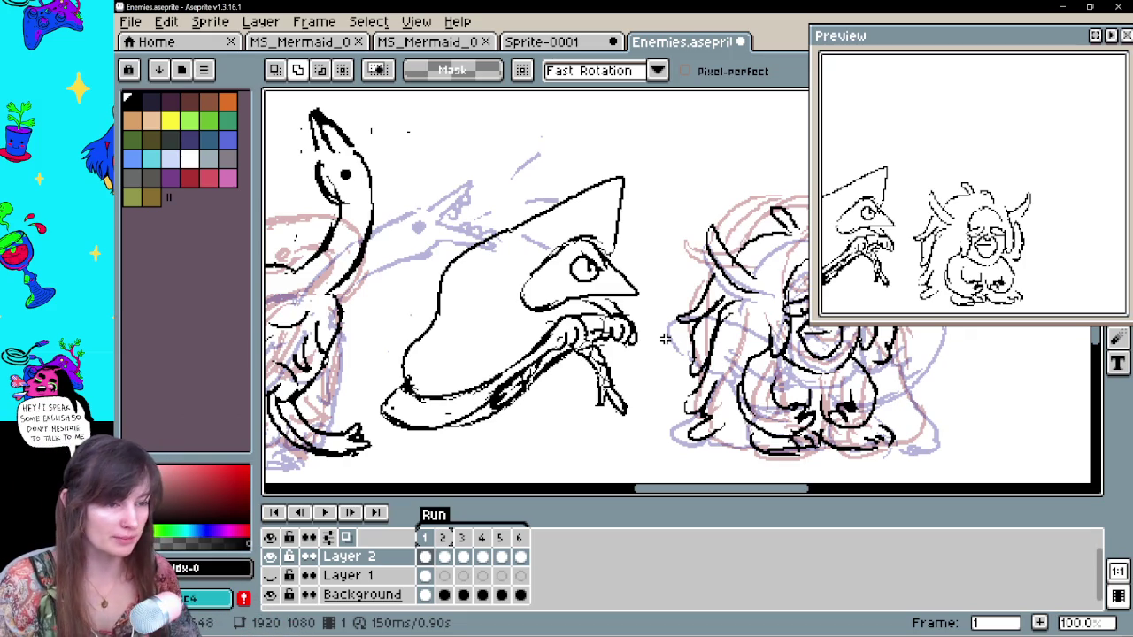
click(443, 575)
click(444, 556)
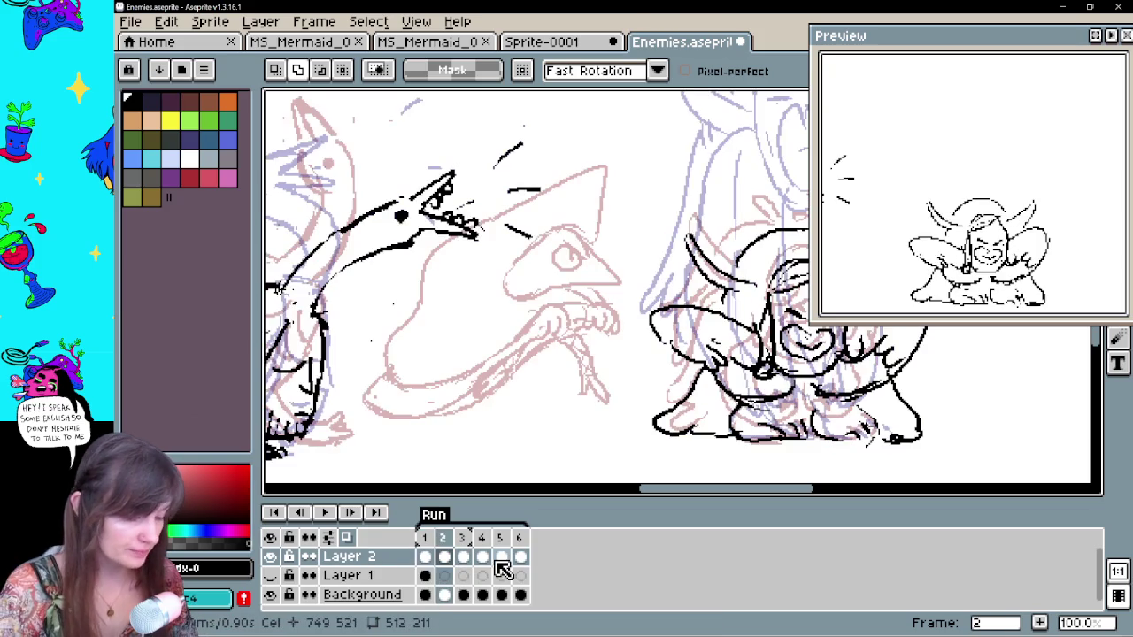
key(space)
drag(607, 348, 615, 387)
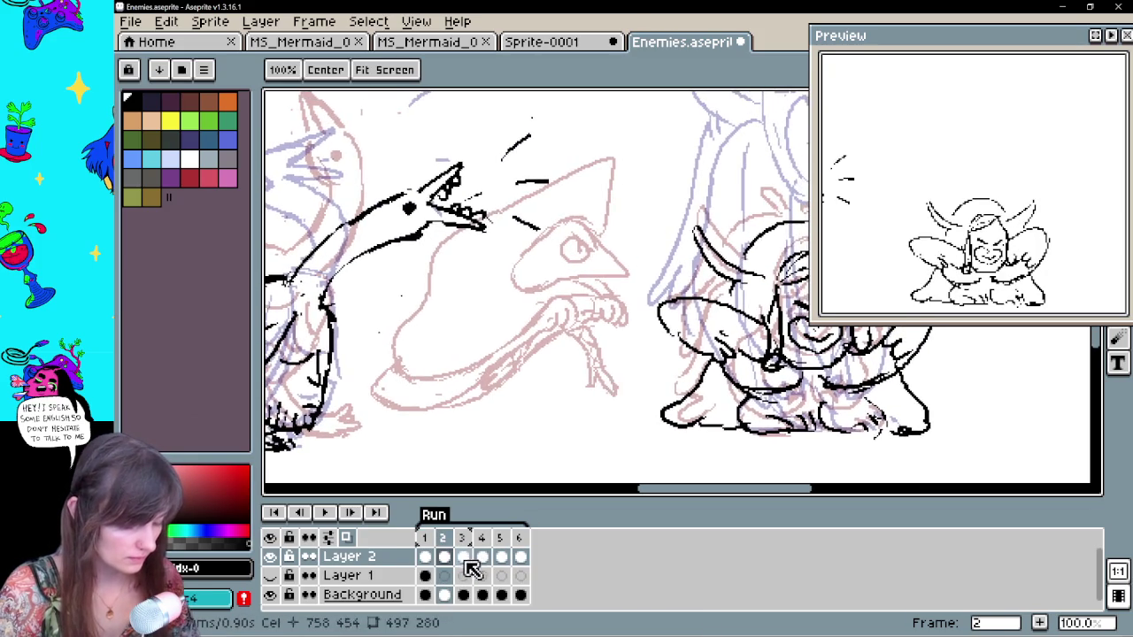
Advance through frame 3 to frame 4 and paste the copied hooded creature
click(463, 557)
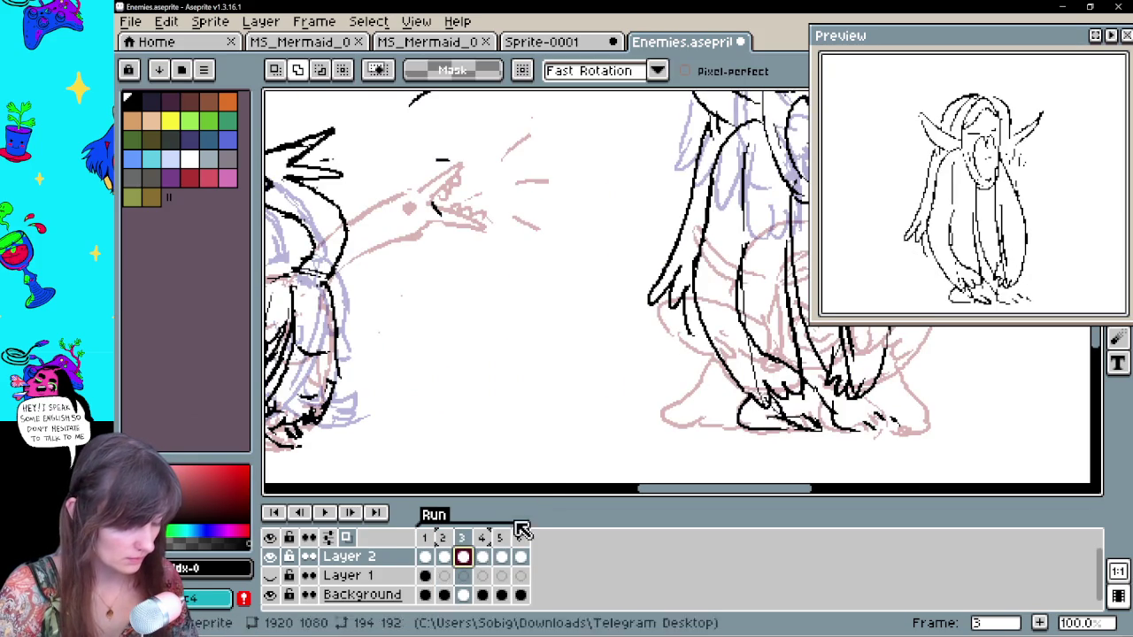
click(501, 544)
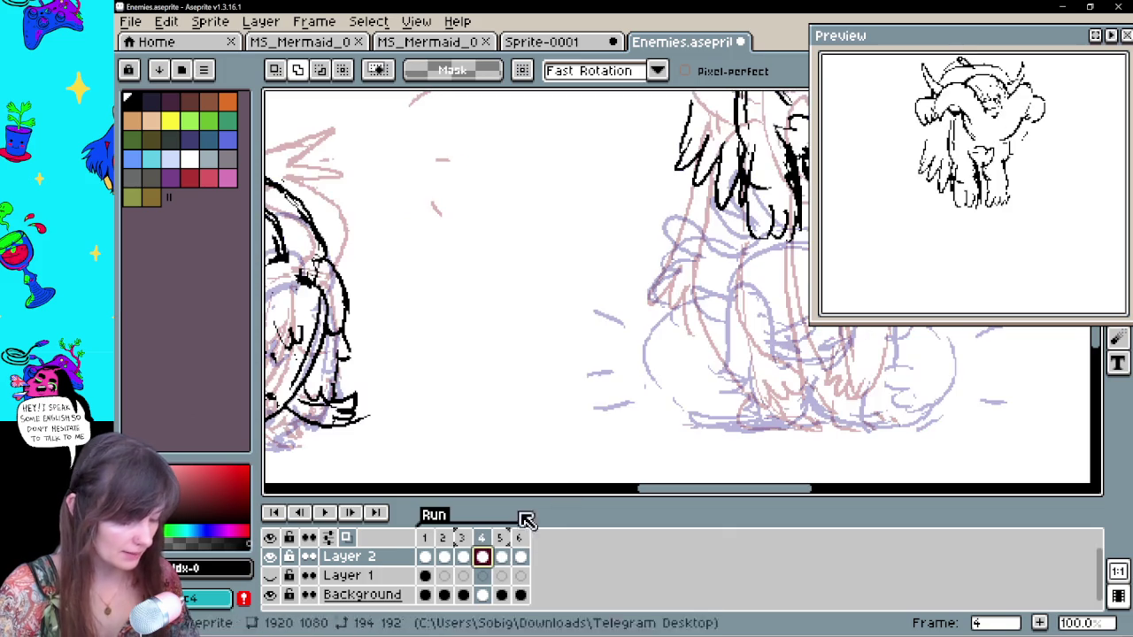
click(521, 558)
click(482, 557)
drag(576, 305, 592, 341)
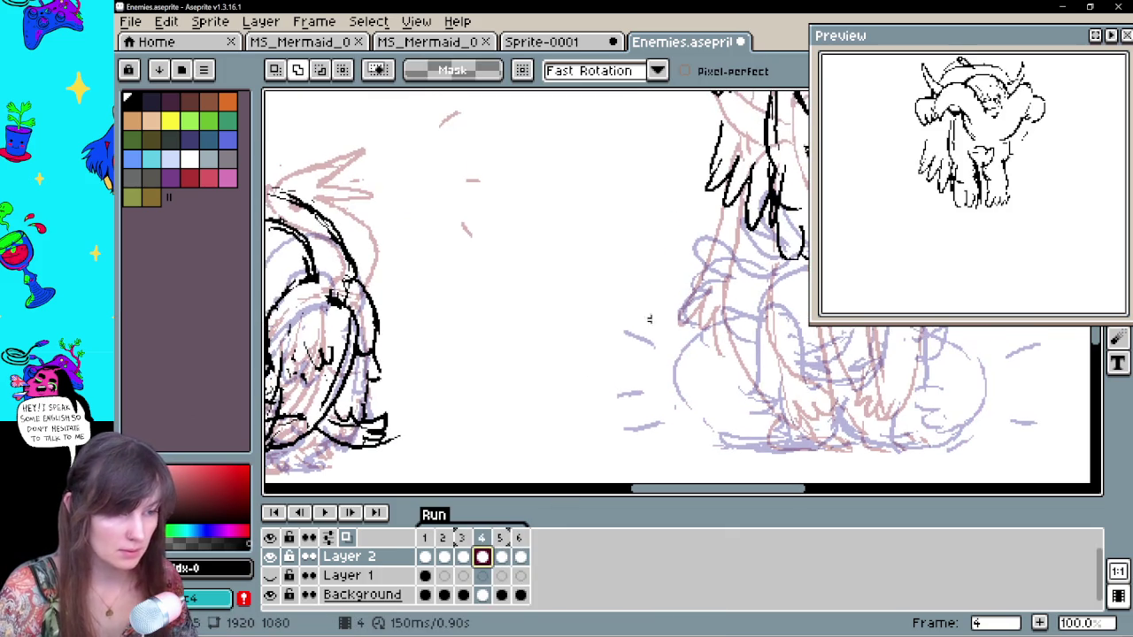
key(ctrl+v)
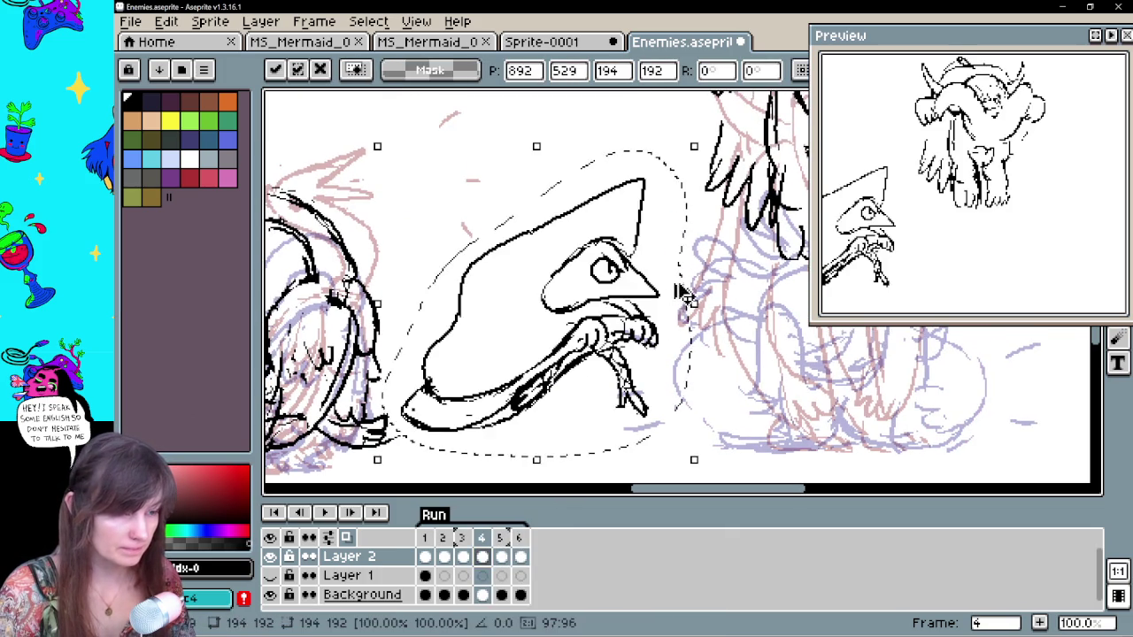
Commit the pasted creature on frame 4 and undo the thick trial arm strokes
scroll(630, 392, down, 2)
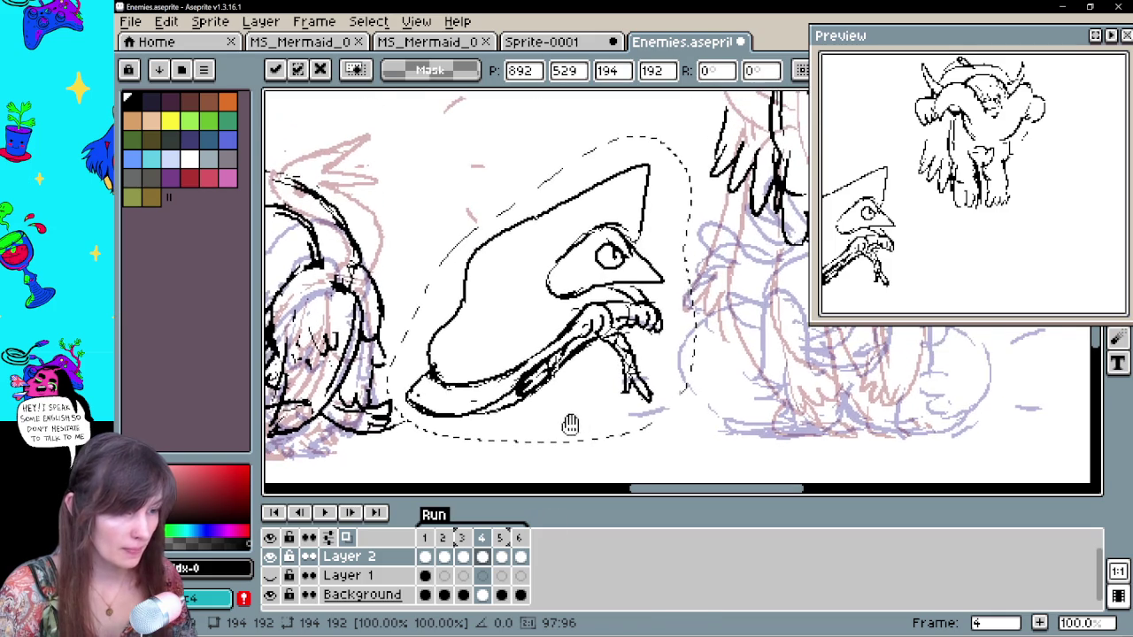
scroll(574, 417, up, 1)
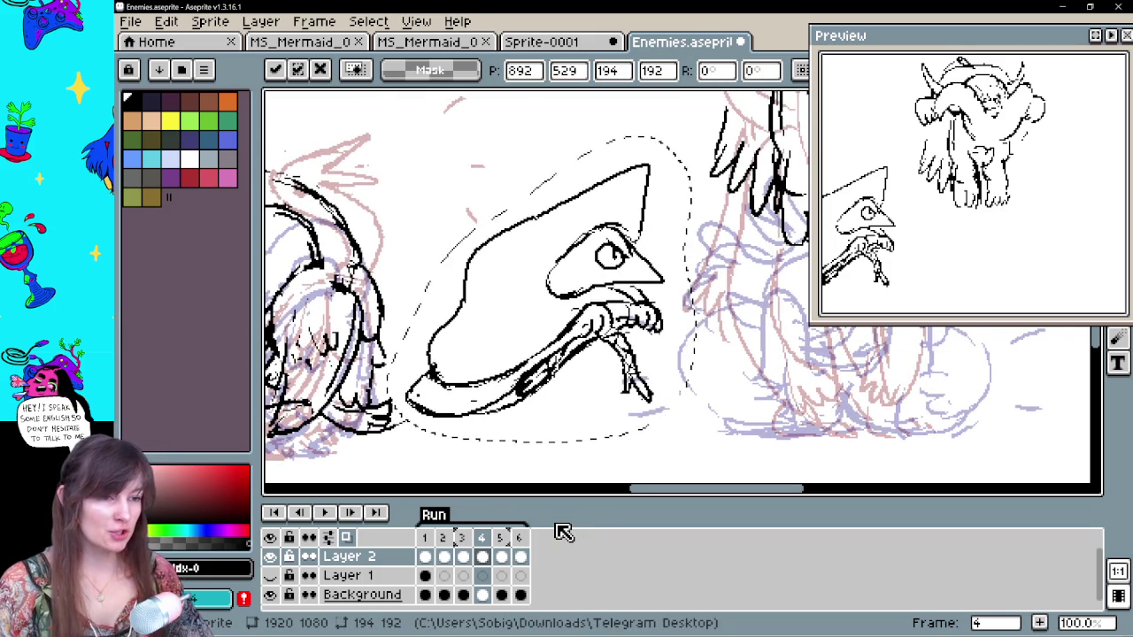
click(690, 273)
scroll(690, 273, down, 1)
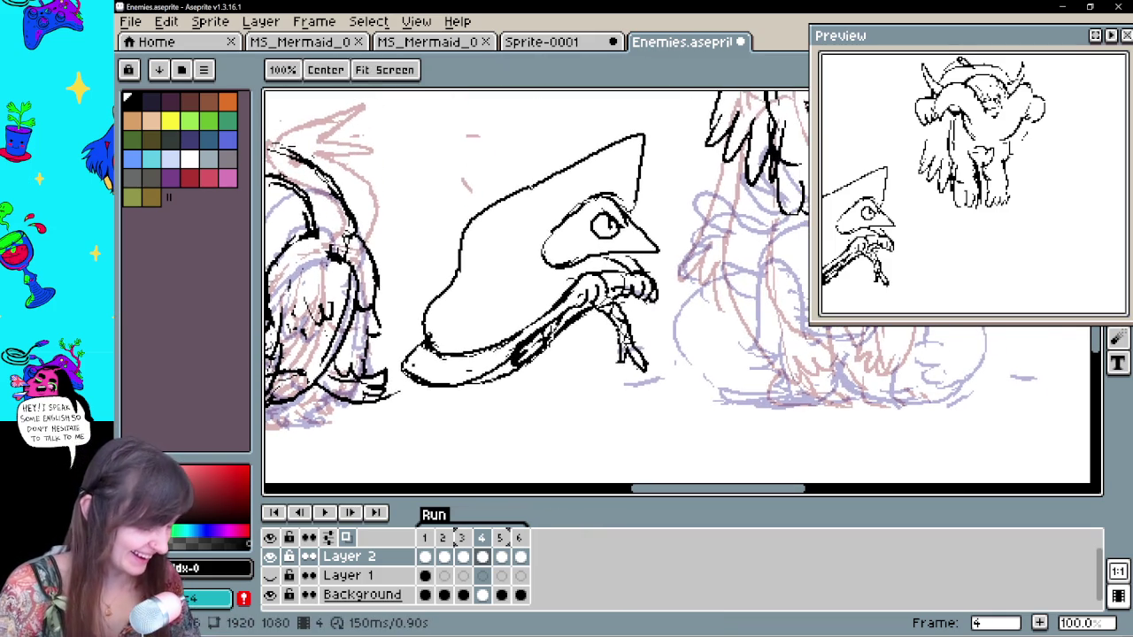
key(b)
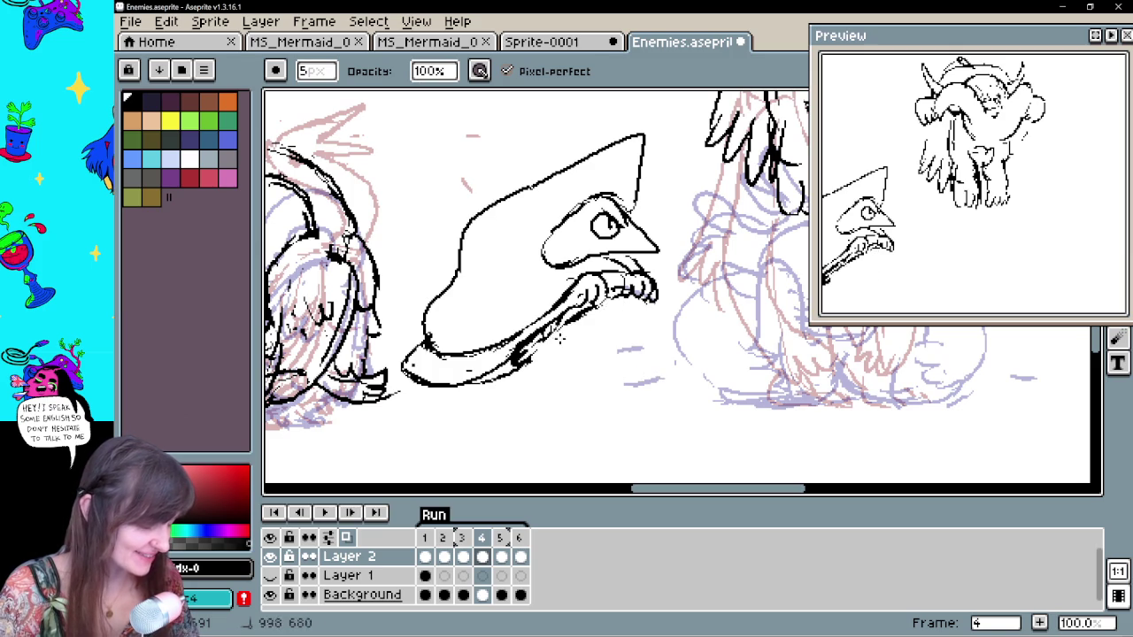
key(ctrl+z)
key(ctrl+z)
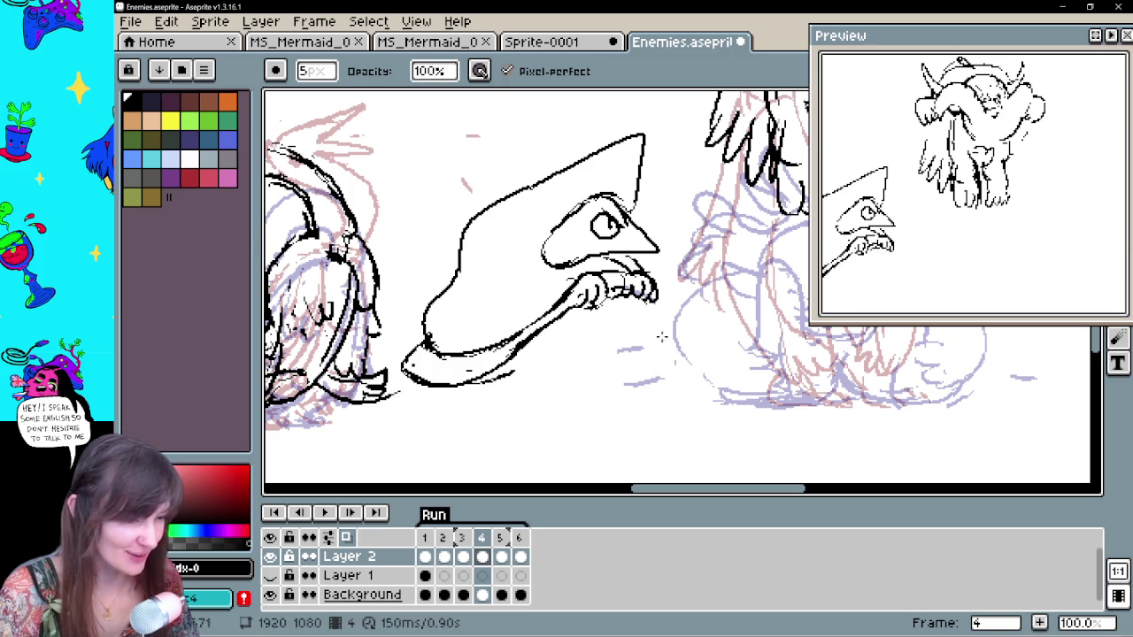
key(e)
key(ctrl+z)
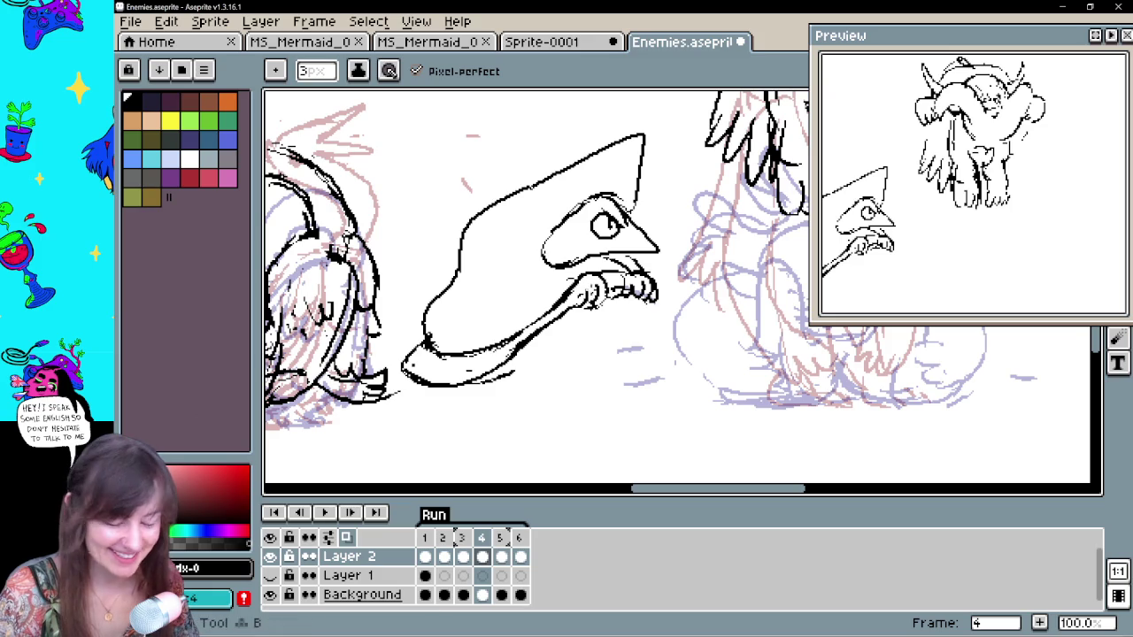
Redraw the line along the arm with the 3px pencil, erasing a stray bit
drag(593, 306, 588, 352)
key(ctrl+z)
key(ctrl+z)
mouse_move(602, 305)
mouse_down()
mouse_move(625, 375)
mouse_move(604, 381)
mouse_move(621, 390)
mouse_up()
key(ctrl+z)
mouse_move(611, 341)
mouse_down()
mouse_move(623, 386)
mouse_move(617, 369)
mouse_up()
key(e)
click(605, 382)
key(b)
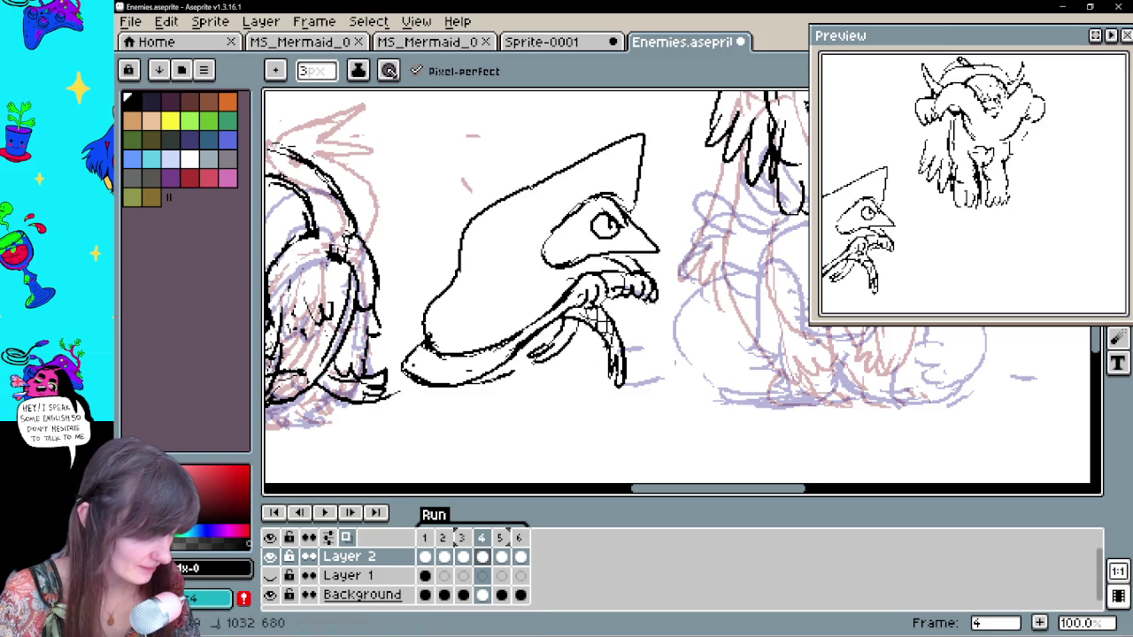
Replace the old hand lines with new fingers and claws, then view frame 1
key(e)
drag(584, 297, 655, 290)
key(b)
drag(574, 303, 653, 274)
mouse_move(646, 303)
mouse_down()
mouse_move(657, 271)
mouse_move(669, 283)
mouse_up()
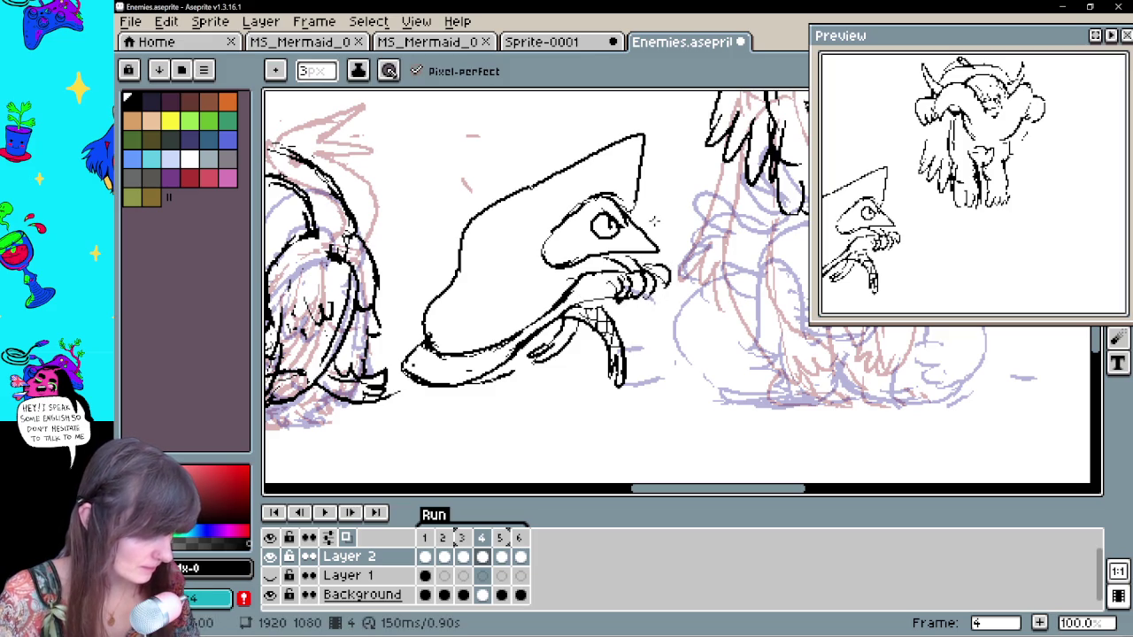
click(425, 556)
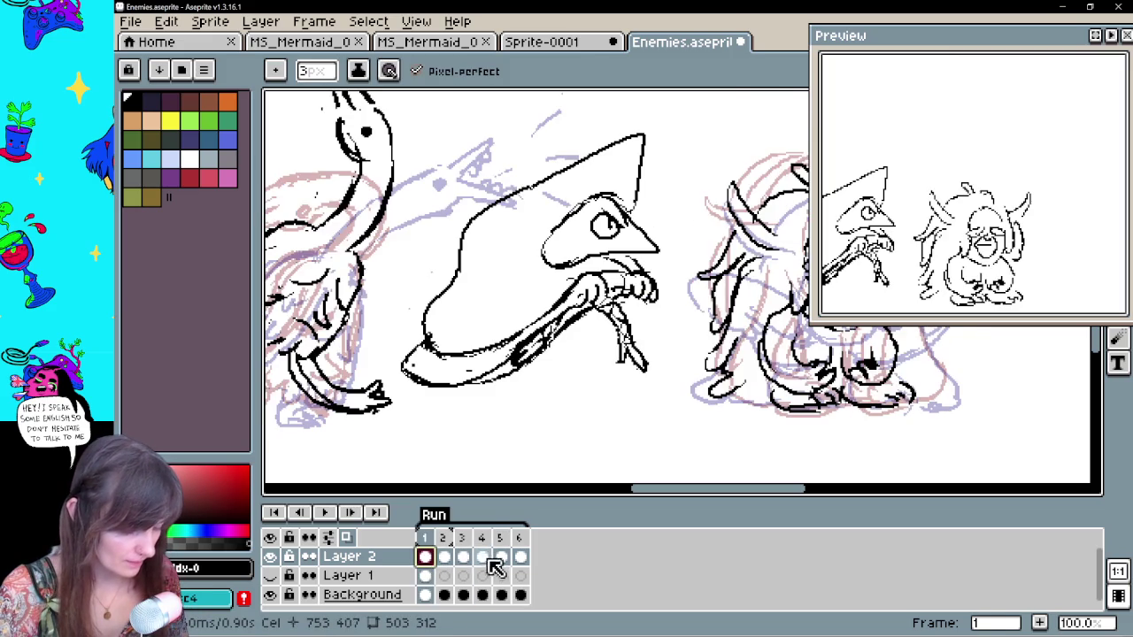
Paste the frame 1 creature into frame 2 and lower it into place
click(485, 559)
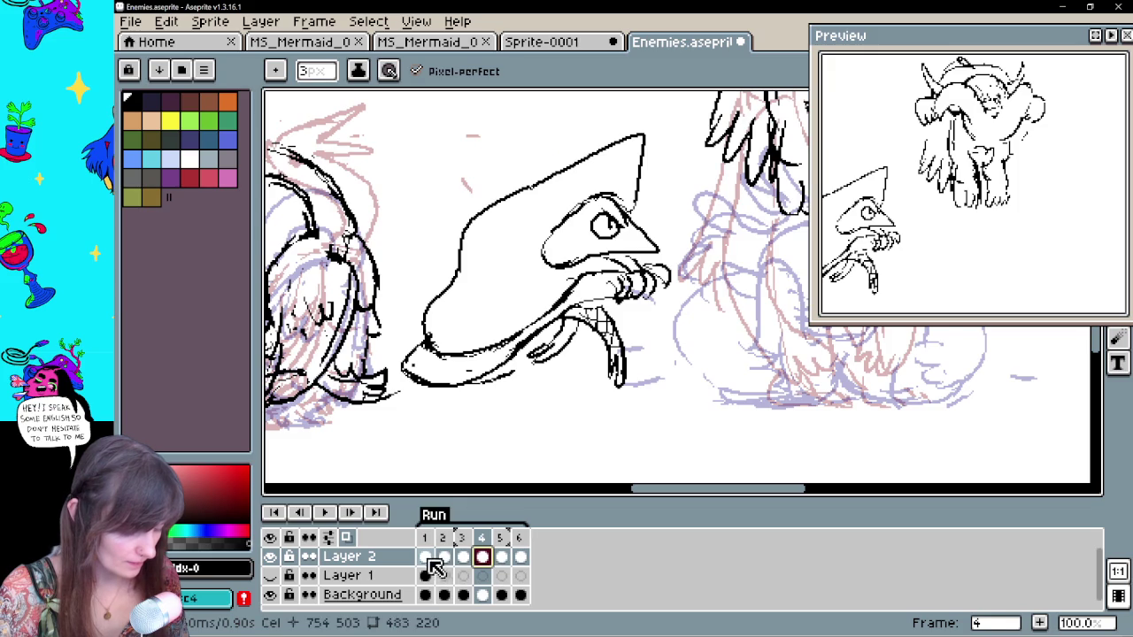
click(426, 557)
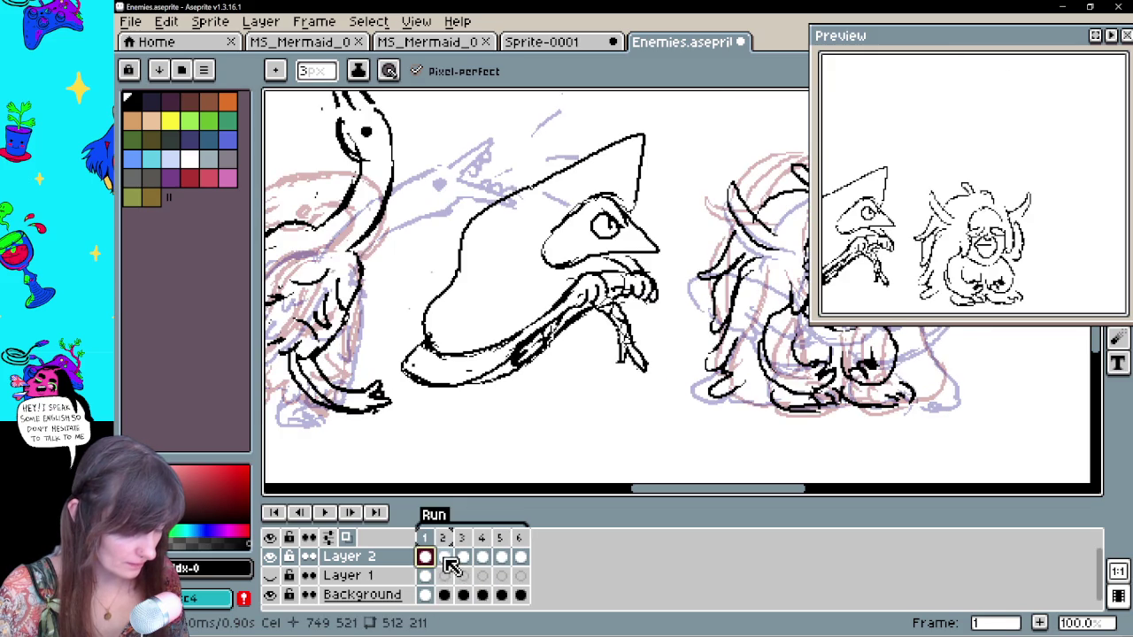
click(444, 557)
key(ctrl+z)
click(425, 556)
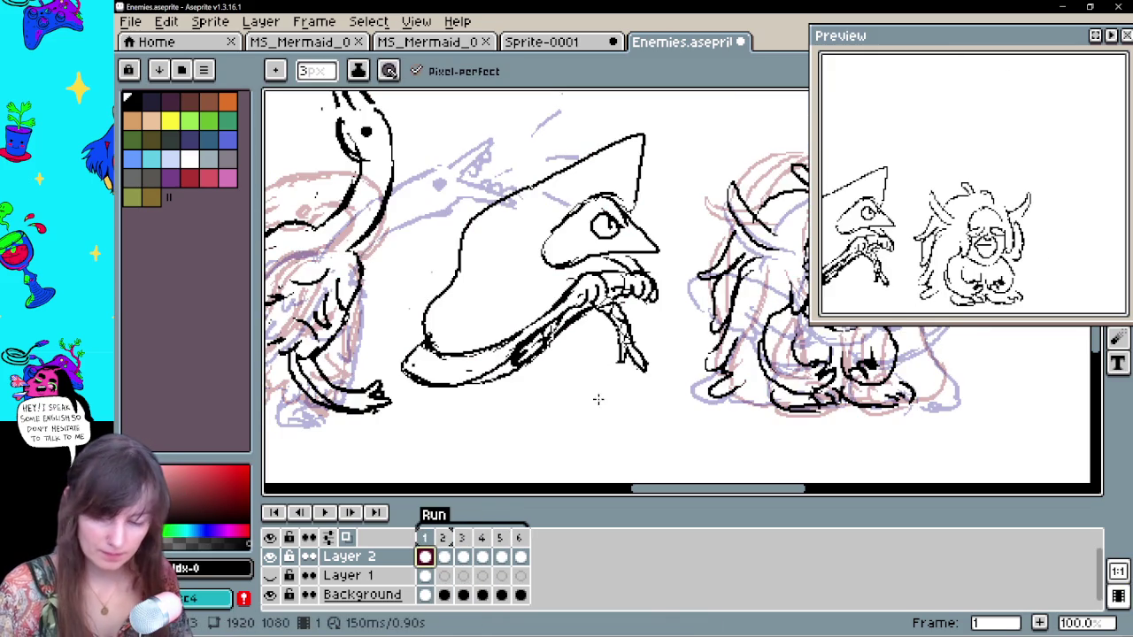
click(446, 549)
key(ctrl+v)
drag(633, 336, 638, 389)
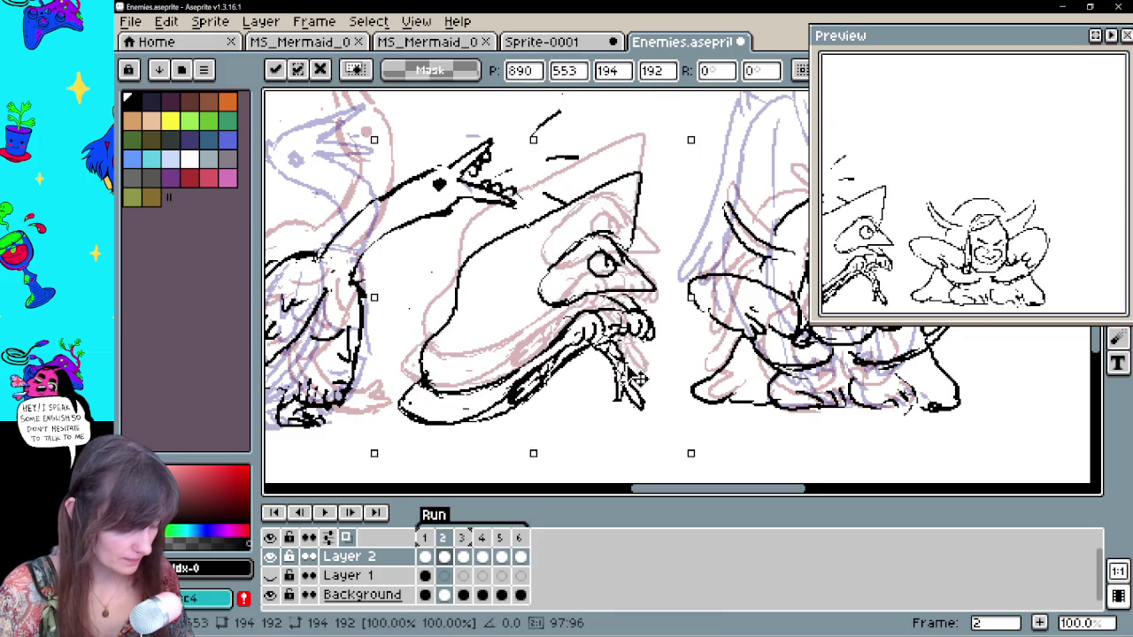
key(Escape)
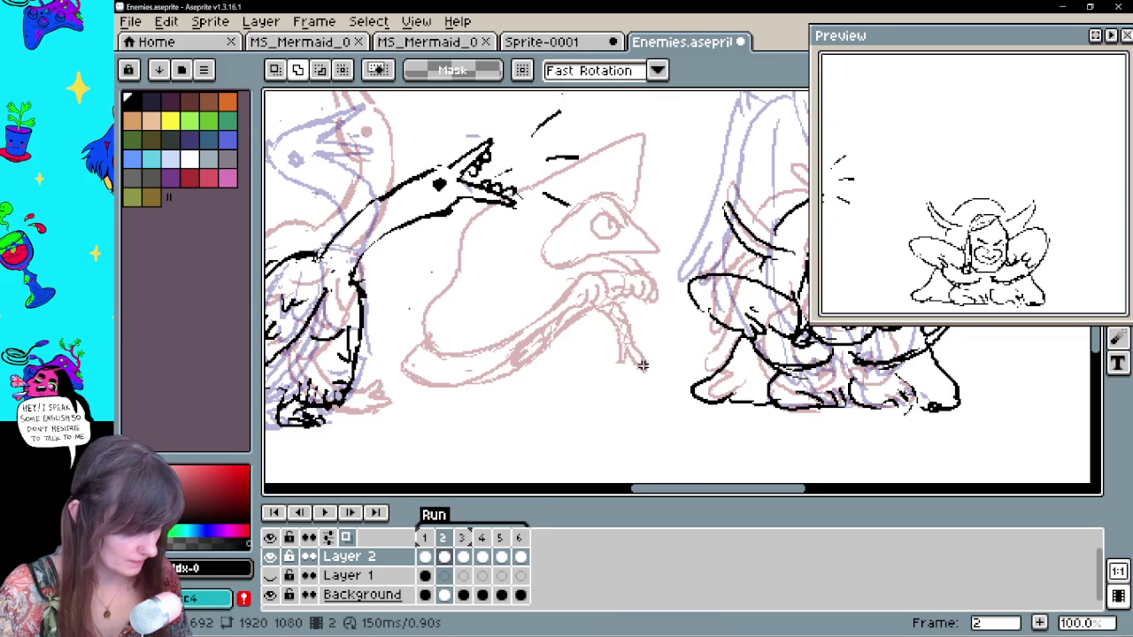
key(ctrl+v)
drag(657, 375, 652, 429)
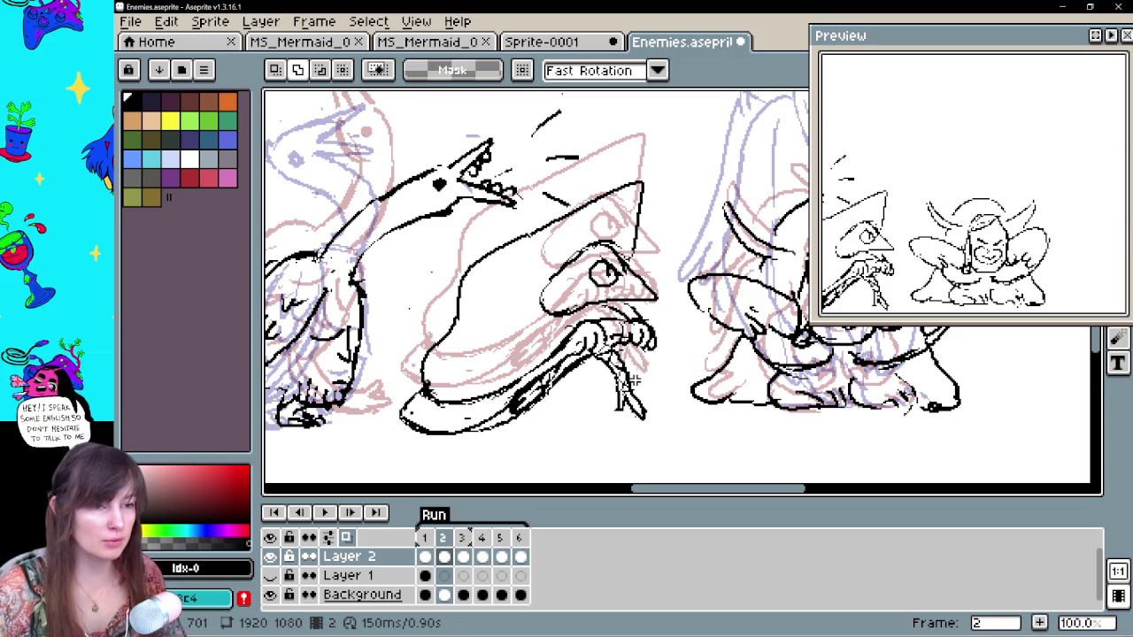
Erase the old claw and hand lines on frame 2
key(e)
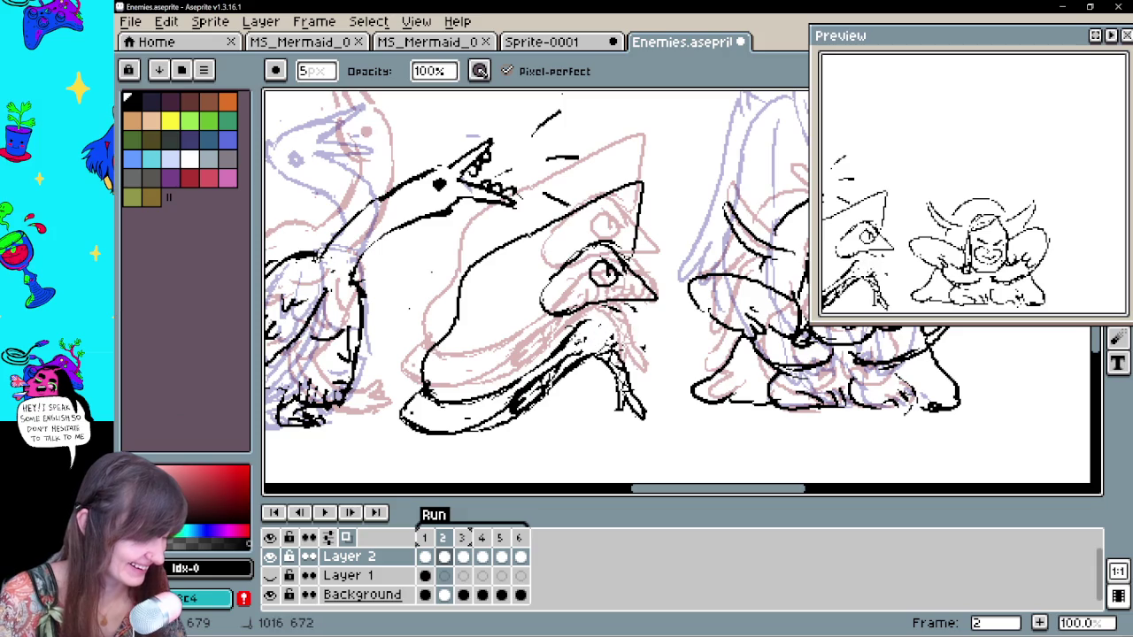
key(ctrl+z)
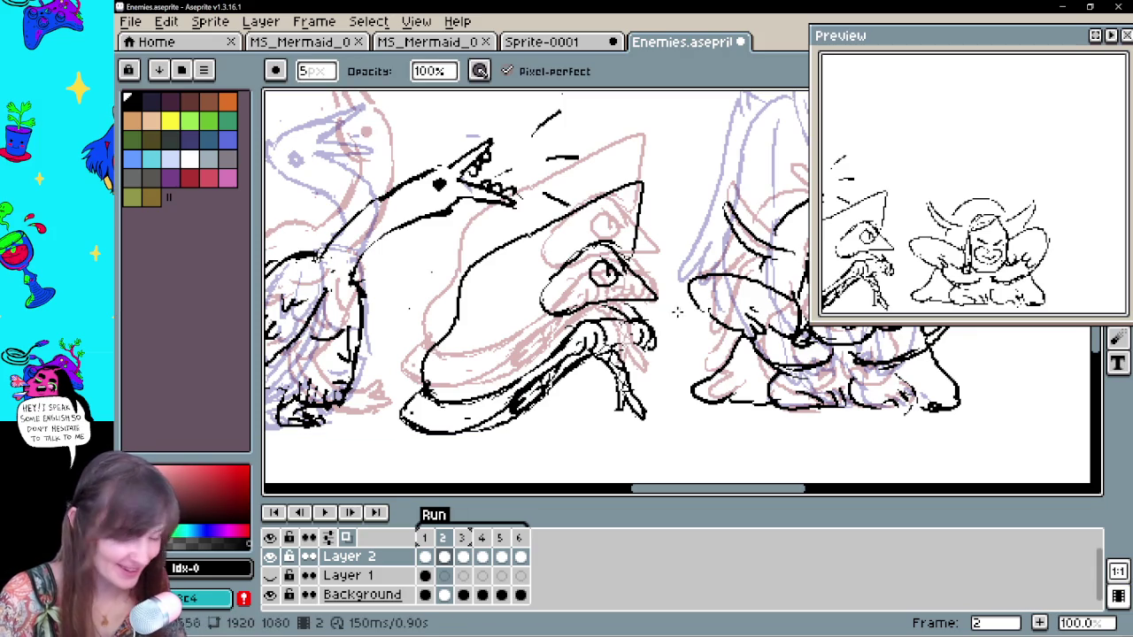
drag(601, 355, 514, 416)
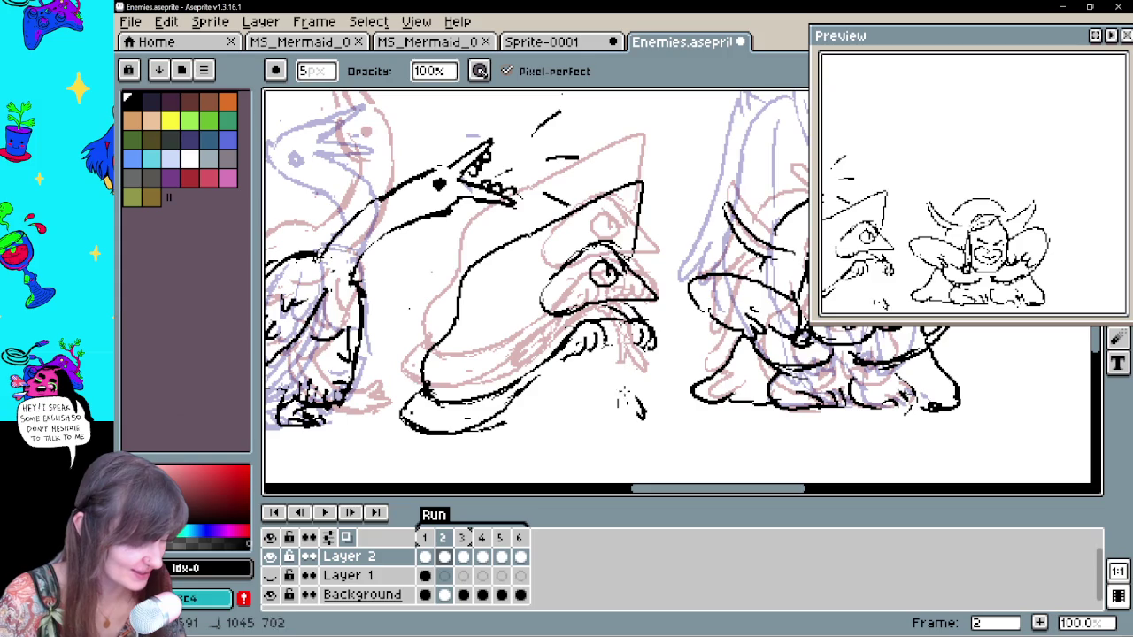
Move the hand down-right, then draw long arm strokes and a sleeve cuff
key(m)
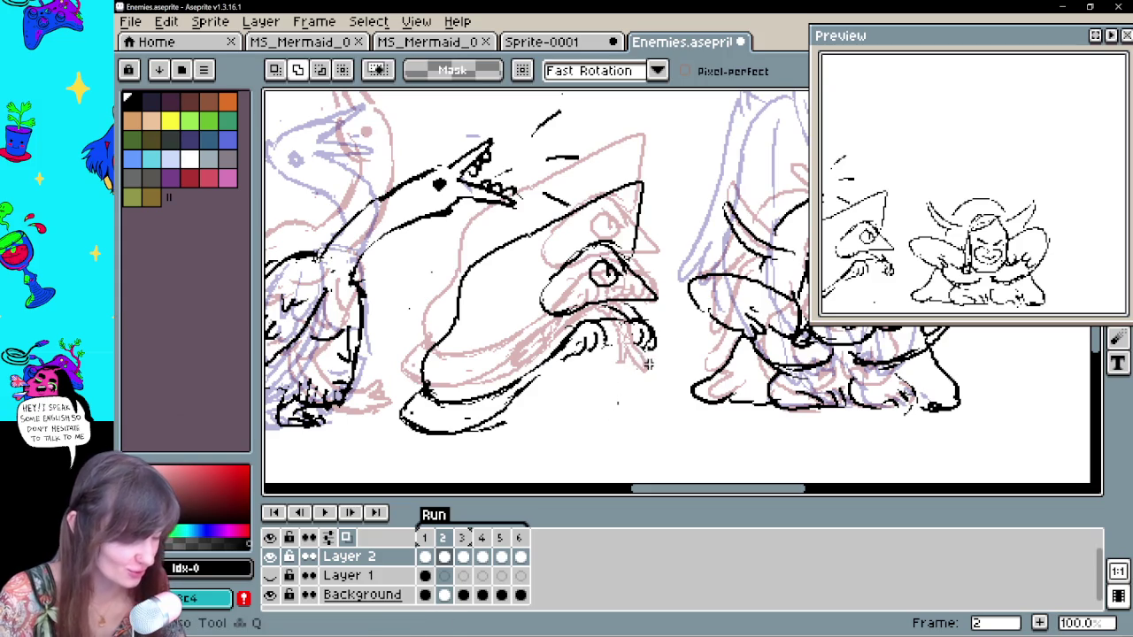
drag(531, 319, 690, 382)
key(ctrl+d)
key(b)
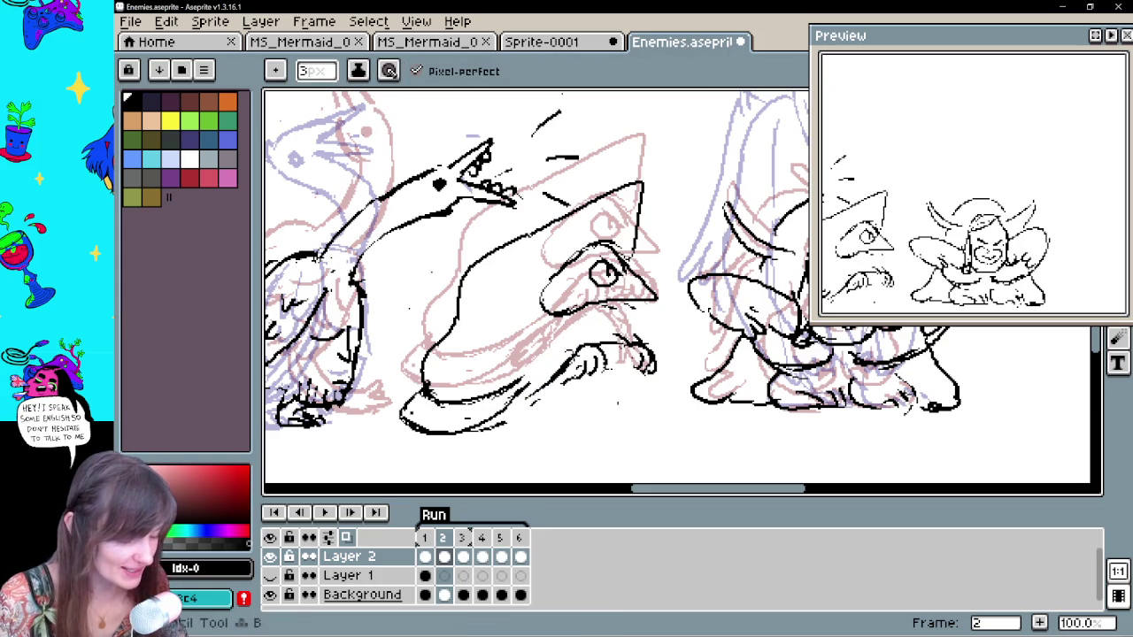
key(e)
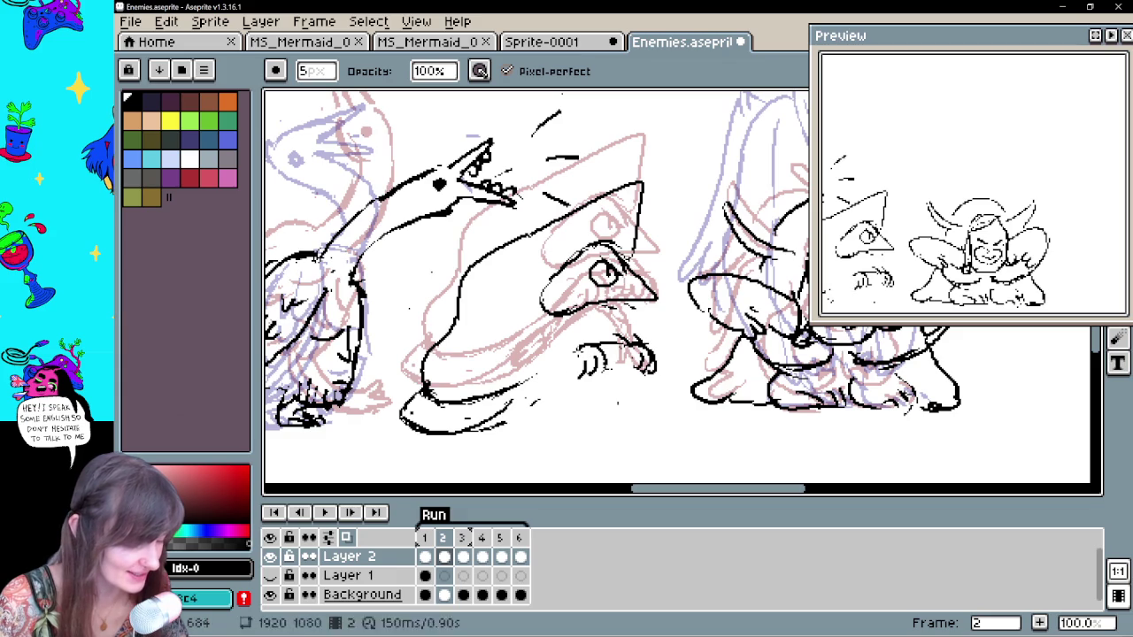
key(b)
drag(485, 403, 584, 347)
mouse_move(500, 414)
mouse_down()
mouse_move(588, 365)
mouse_move(592, 383)
mouse_move(595, 368)
mouse_move(586, 371)
mouse_move(608, 379)
mouse_move(639, 370)
mouse_up()
Touch up the cuff, then undo the last two hand strokes
key(e)
key(b)
key(v)
key(b)
key(e)
key(b)
key(ctrl+z)
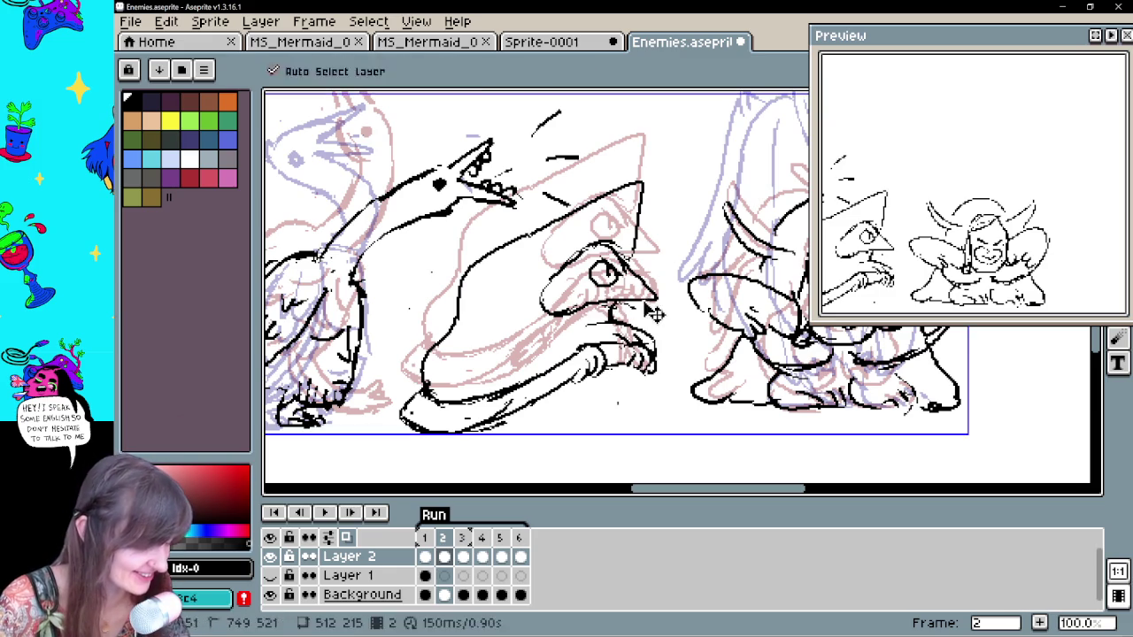
key(ctrl+z)
Lasso the hood, nudge it, and rotate it about -8.8°
key(m)
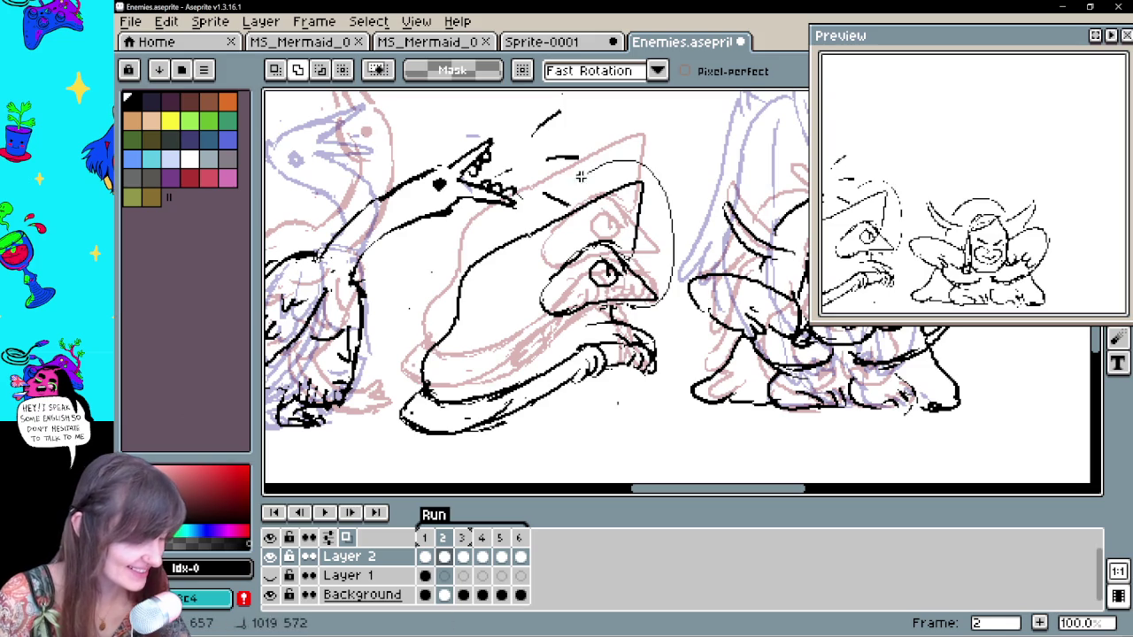
key(q)
drag(647, 312, 677, 202)
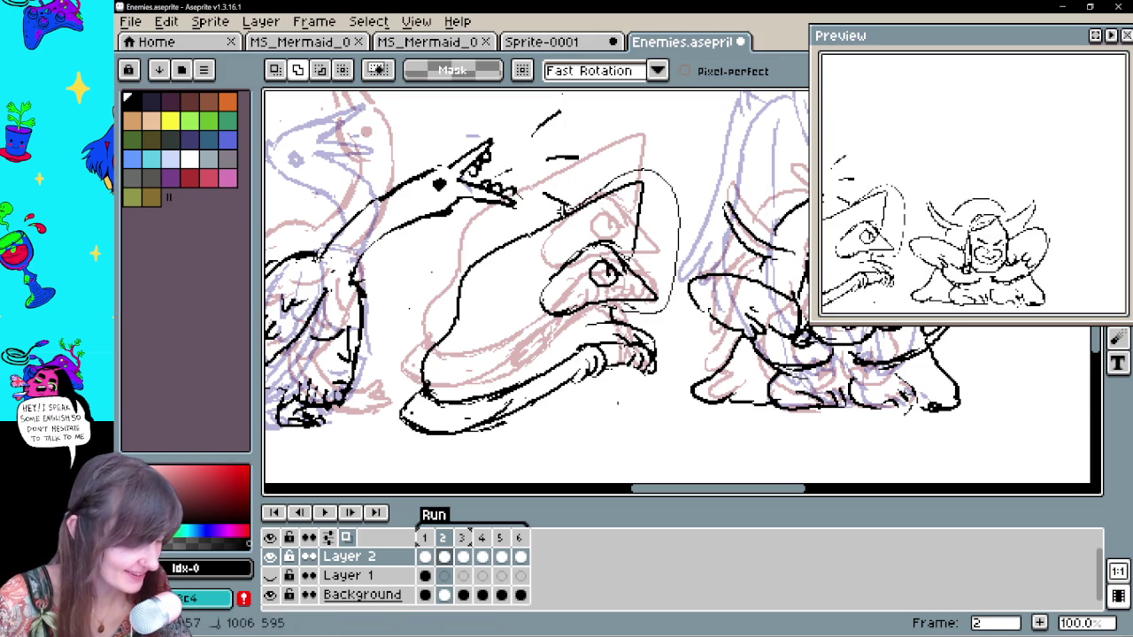
drag(593, 177, 447, 327)
drag(549, 266, 551, 270)
drag(702, 160, 692, 252)
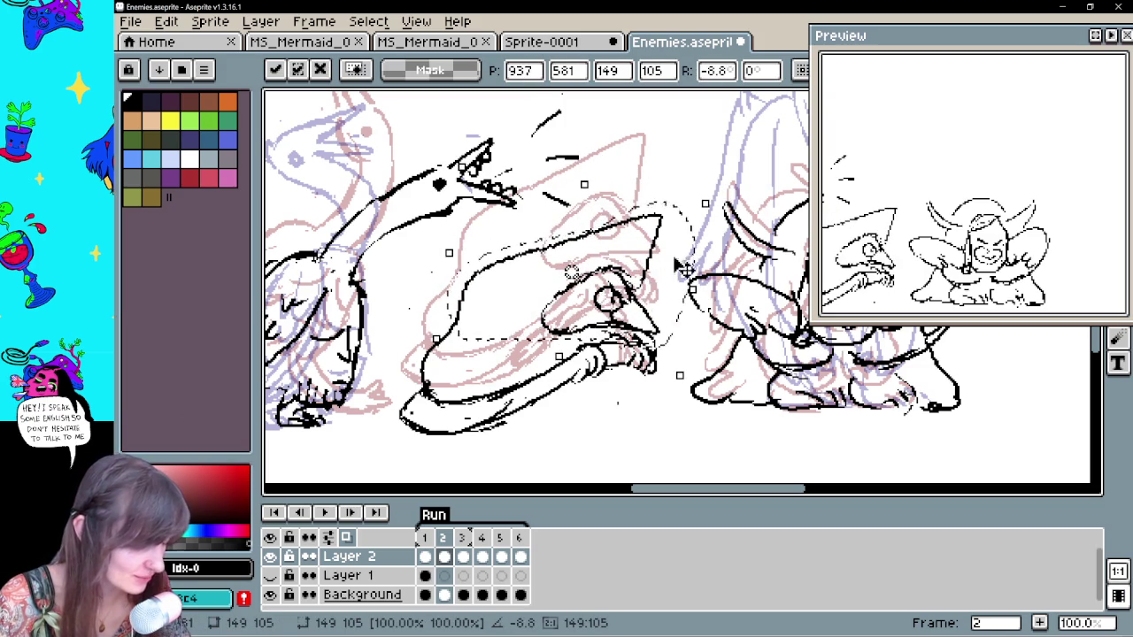
click(609, 401)
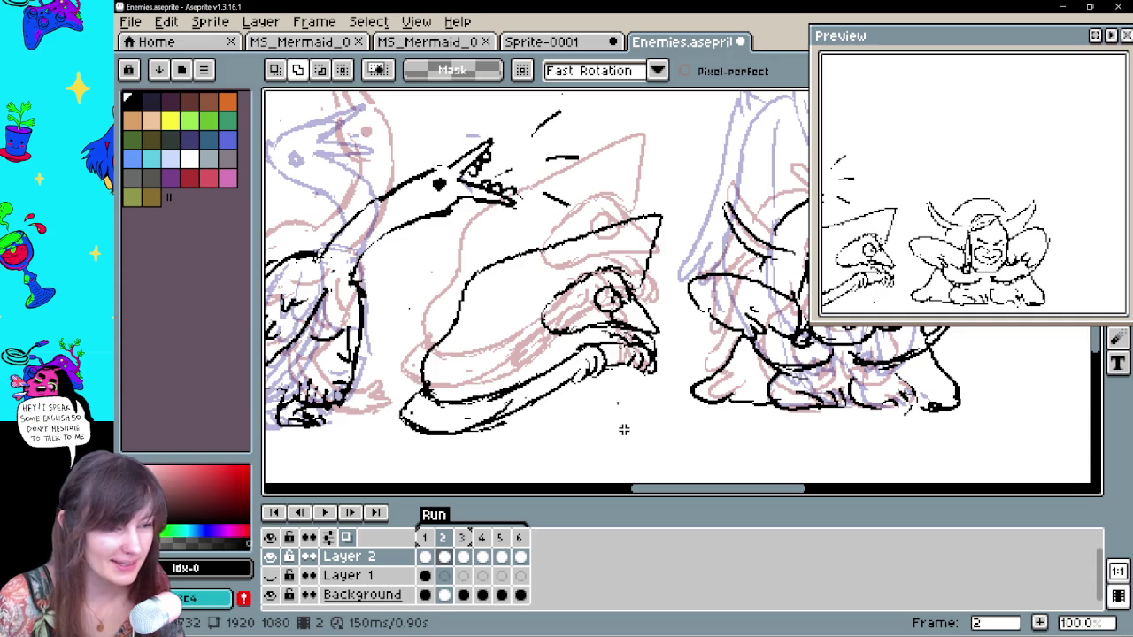
scroll(638, 387, right, 2)
Pan across the canvas and undo the last pencil stroke
scroll(652, 419, right, 2)
scroll(620, 412, right, 2)
key(b)
scroll(629, 406, left, 1)
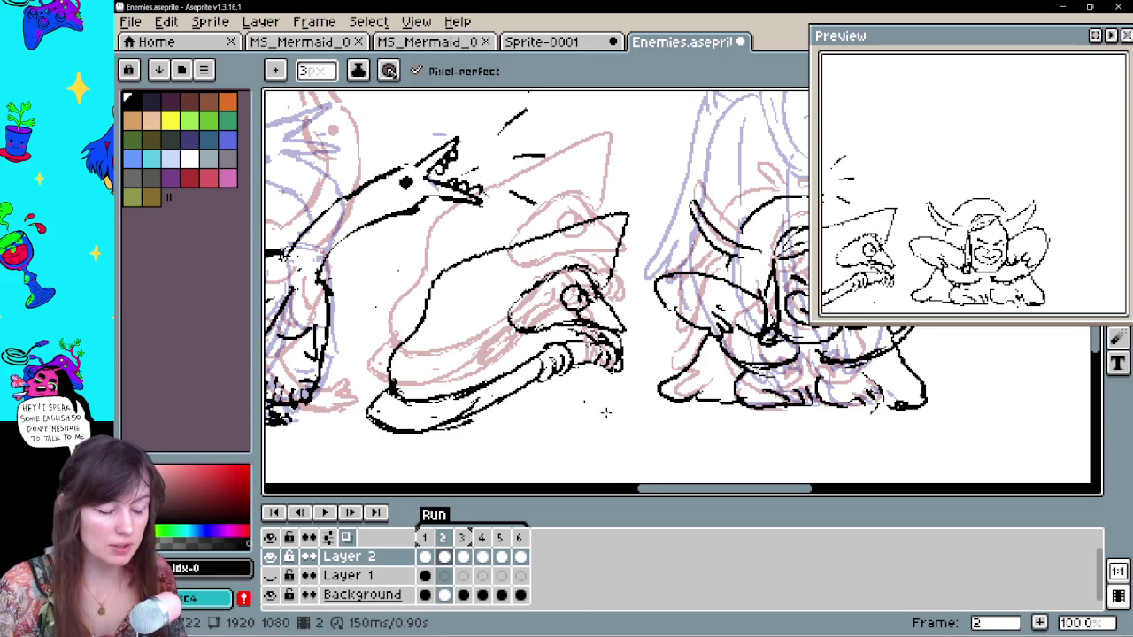
scroll(607, 406, down, 1)
key(v)
key(ctrl+z)
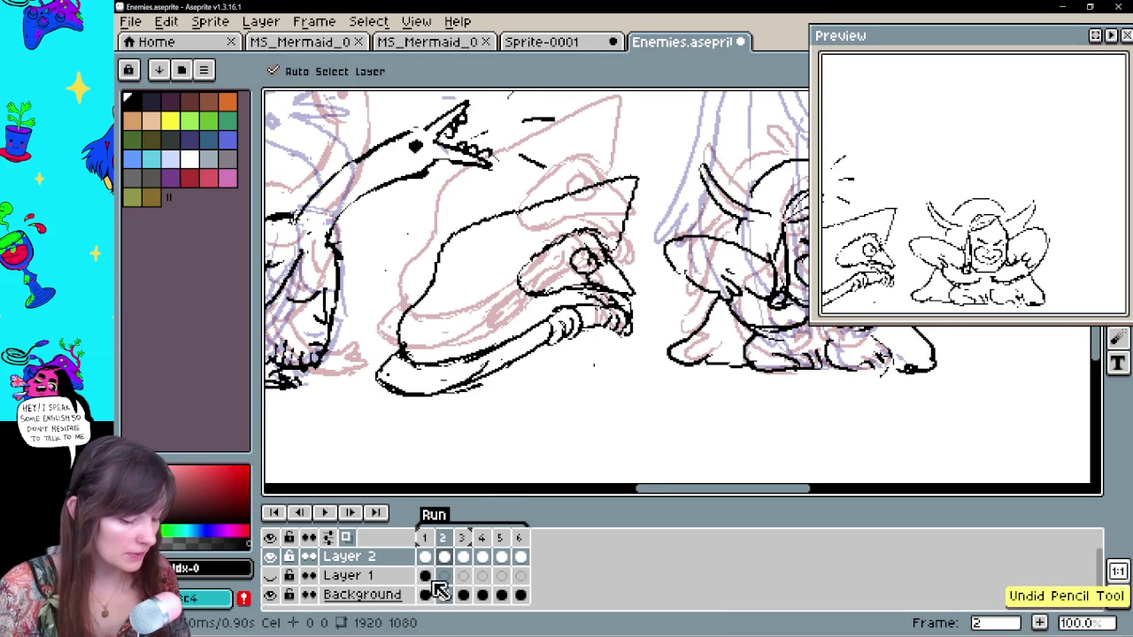
Check frame 1, then draw a short line below the hand on frame 2
click(424, 556)
click(444, 555)
key(b)
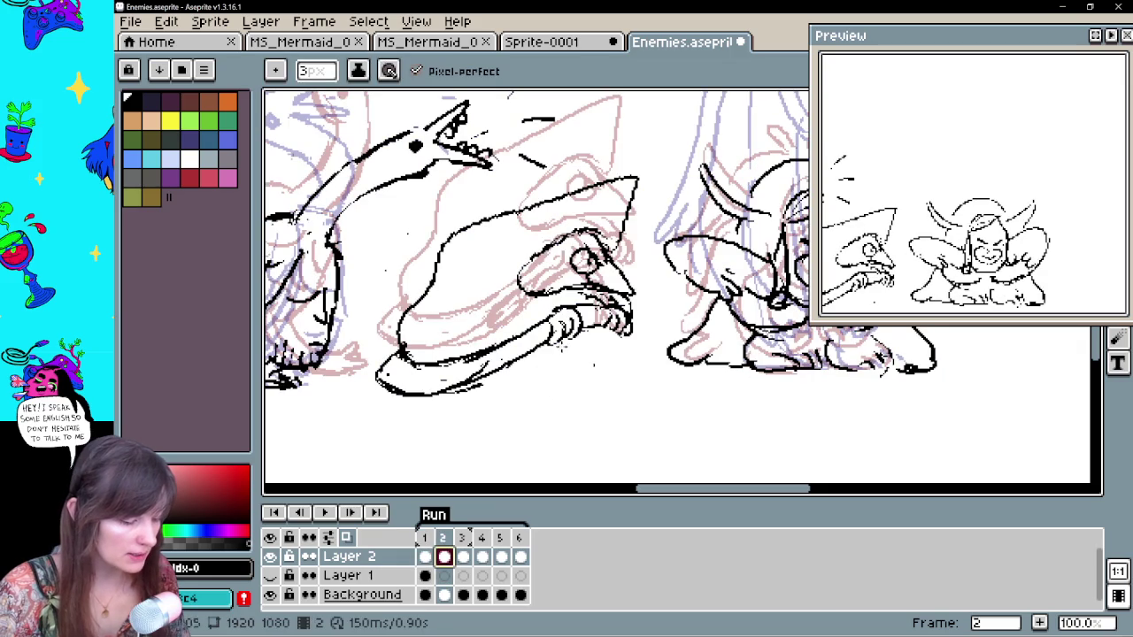
mouse_move(559, 352)
mouse_down()
mouse_move(545, 378)
mouse_move(557, 395)
mouse_move(549, 347)
mouse_up()
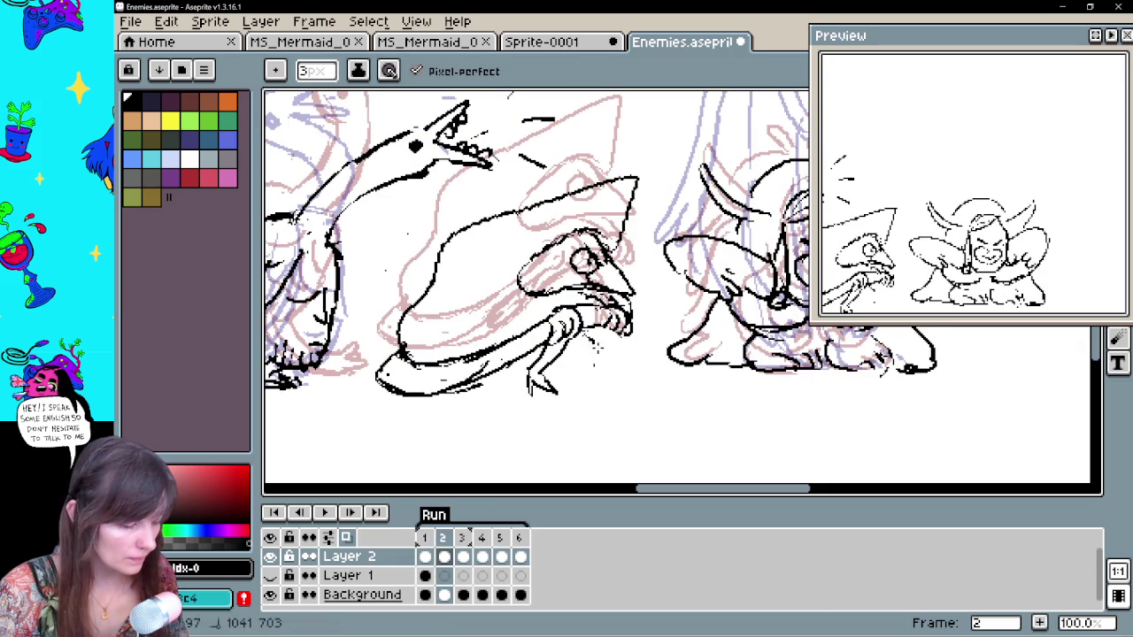
Undo the stroke near the leg and draw staff strokes below the hand, checking frame 1
key(ctrl+z)
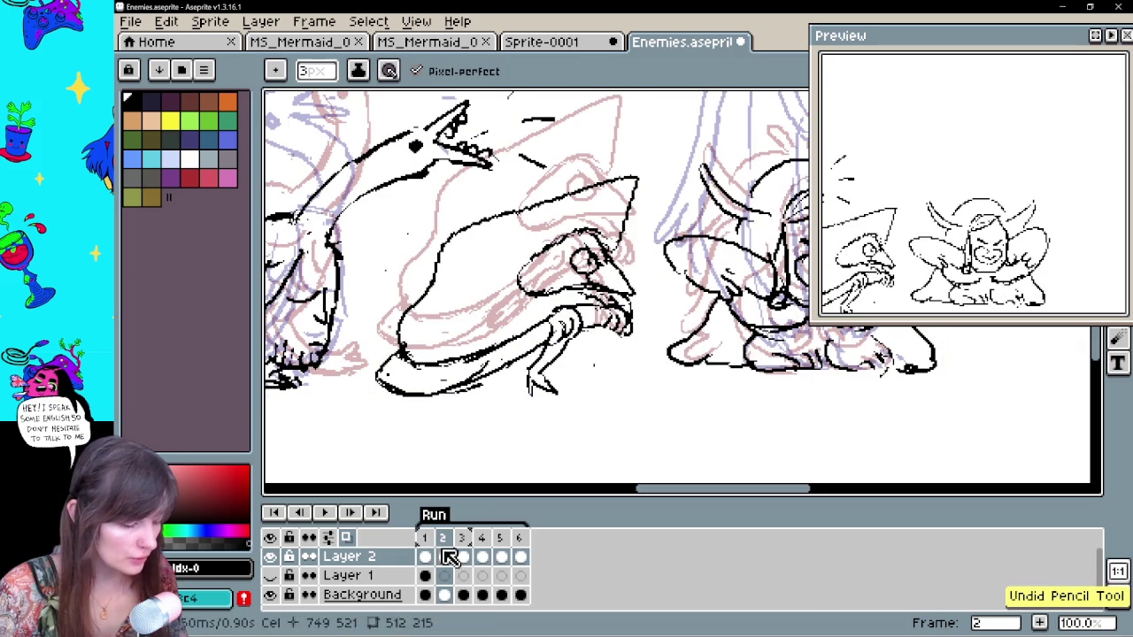
click(426, 557)
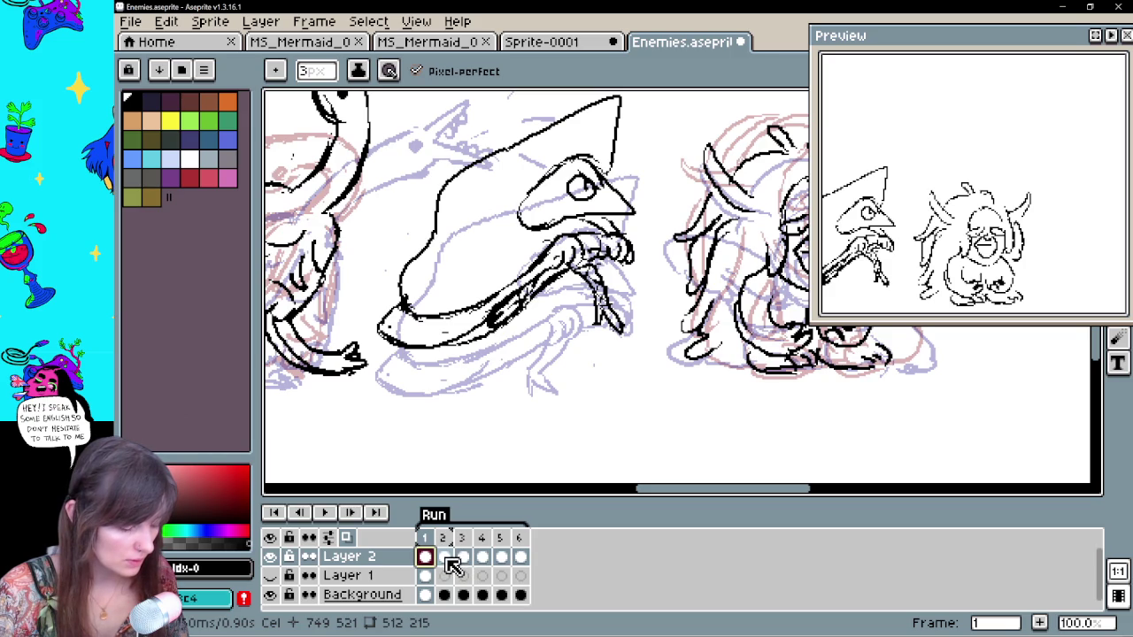
click(445, 557)
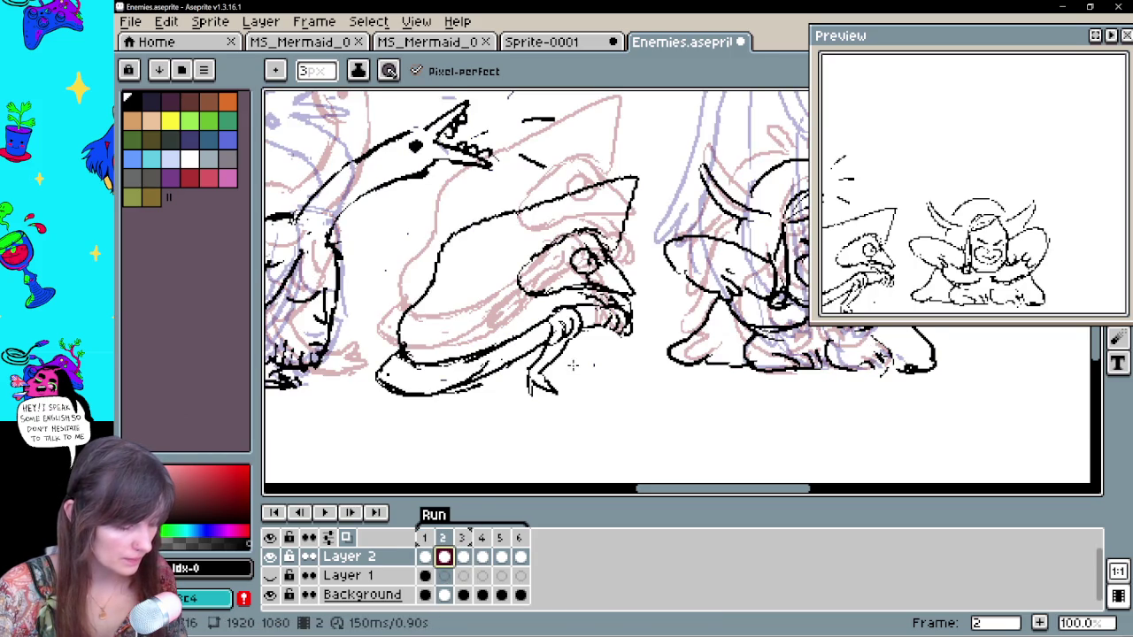
key(e)
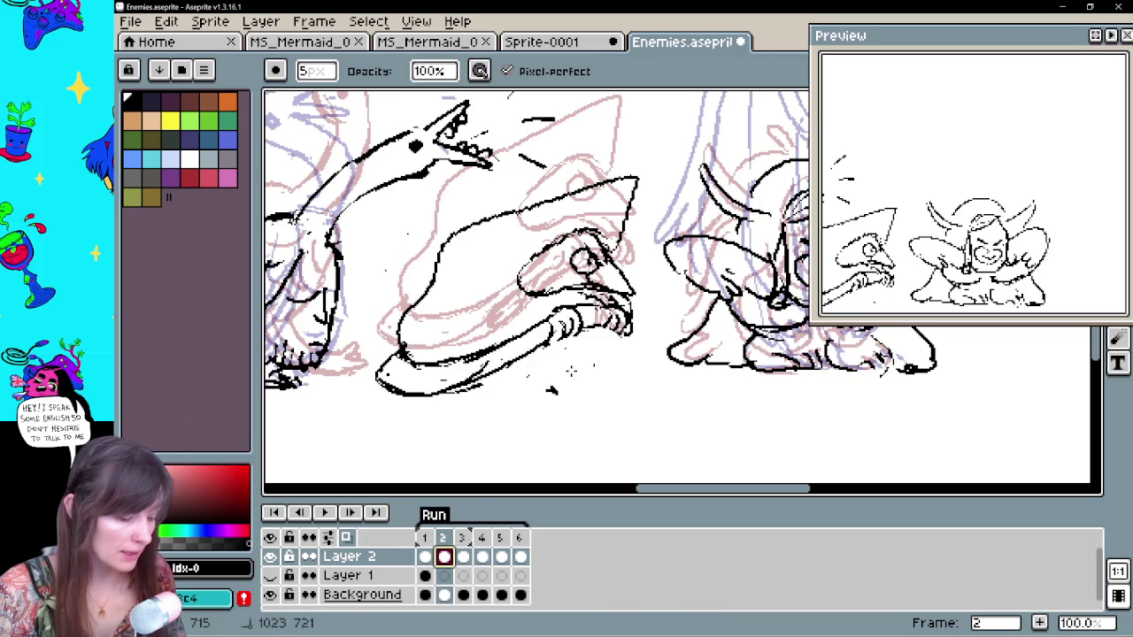
key(b)
drag(561, 340, 602, 379)
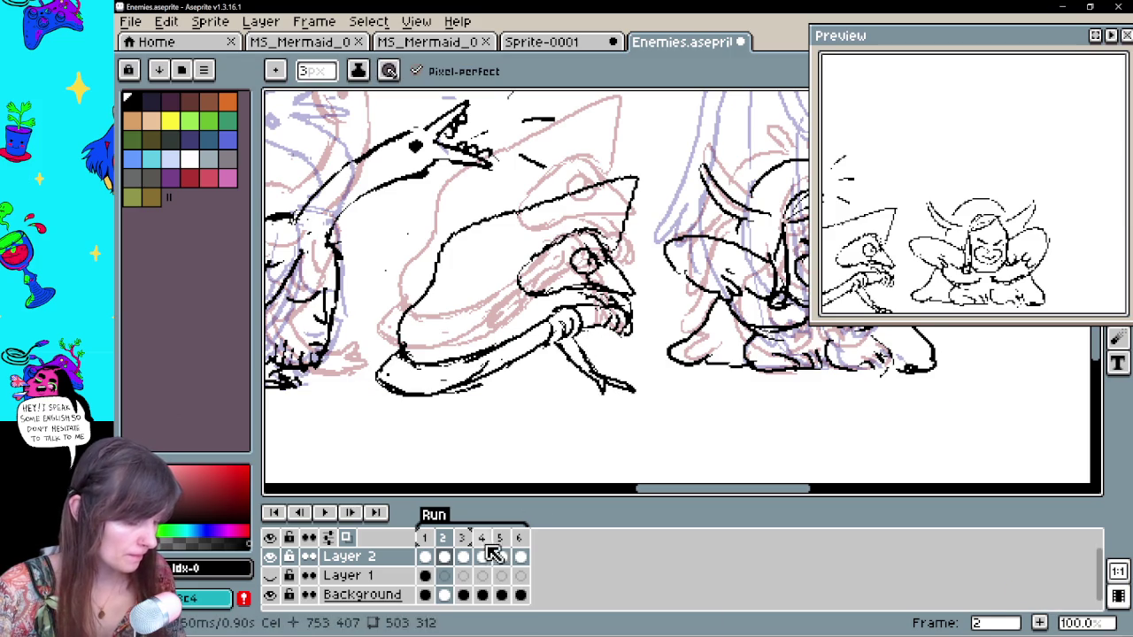
click(426, 557)
click(444, 557)
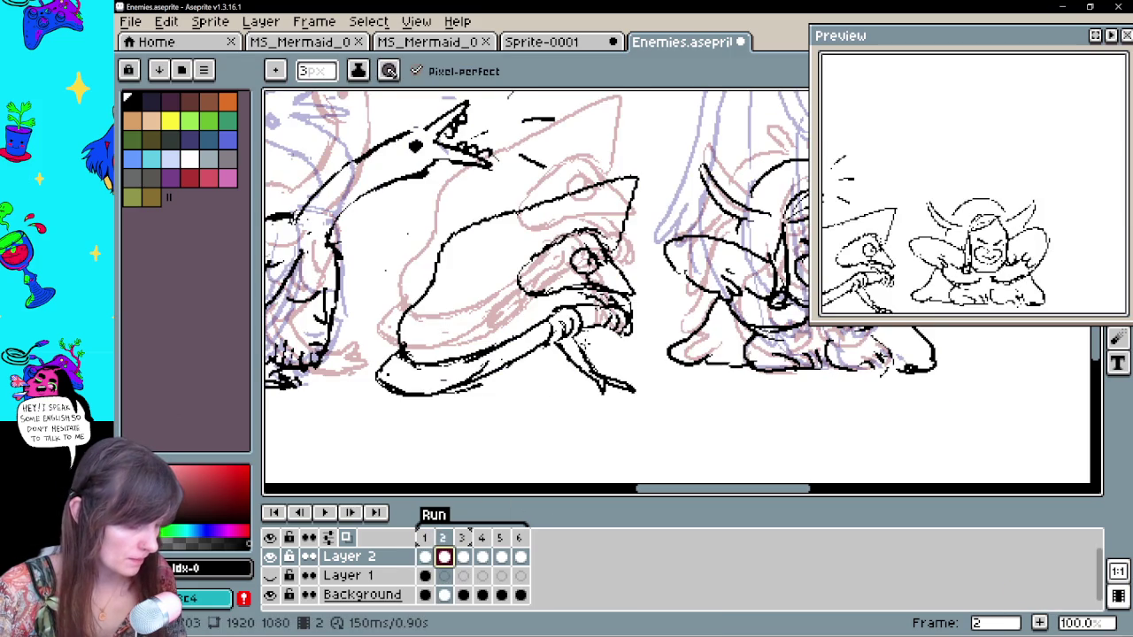
drag(560, 354, 521, 376)
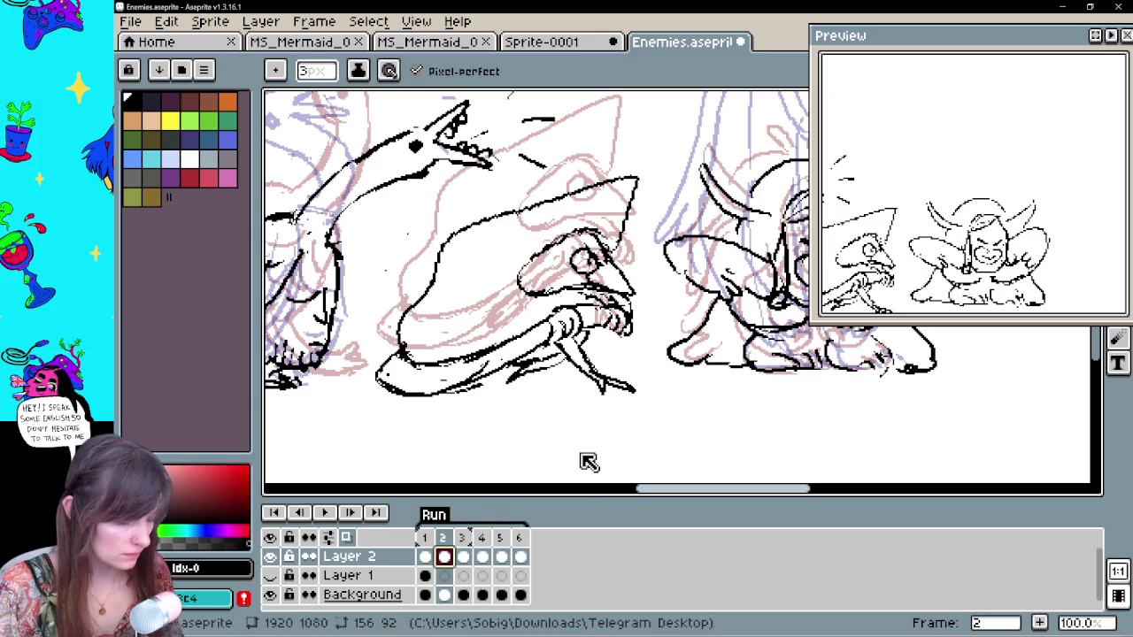
Turn off onion skinning and flip through the frames to check the motion
key(period)
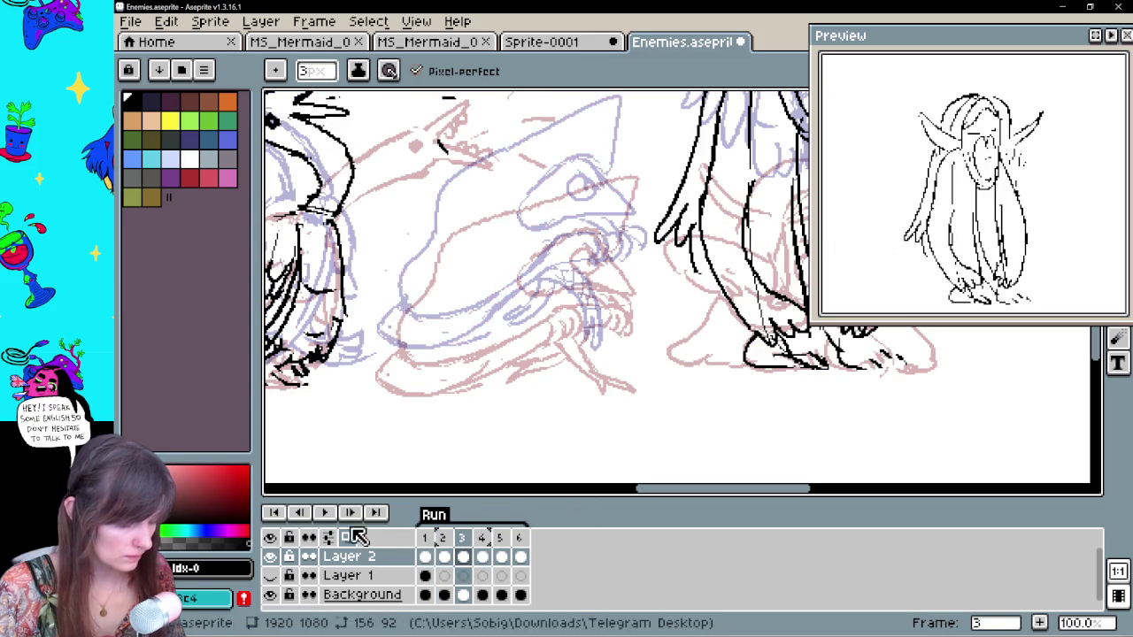
click(347, 537)
click(426, 556)
key(period)
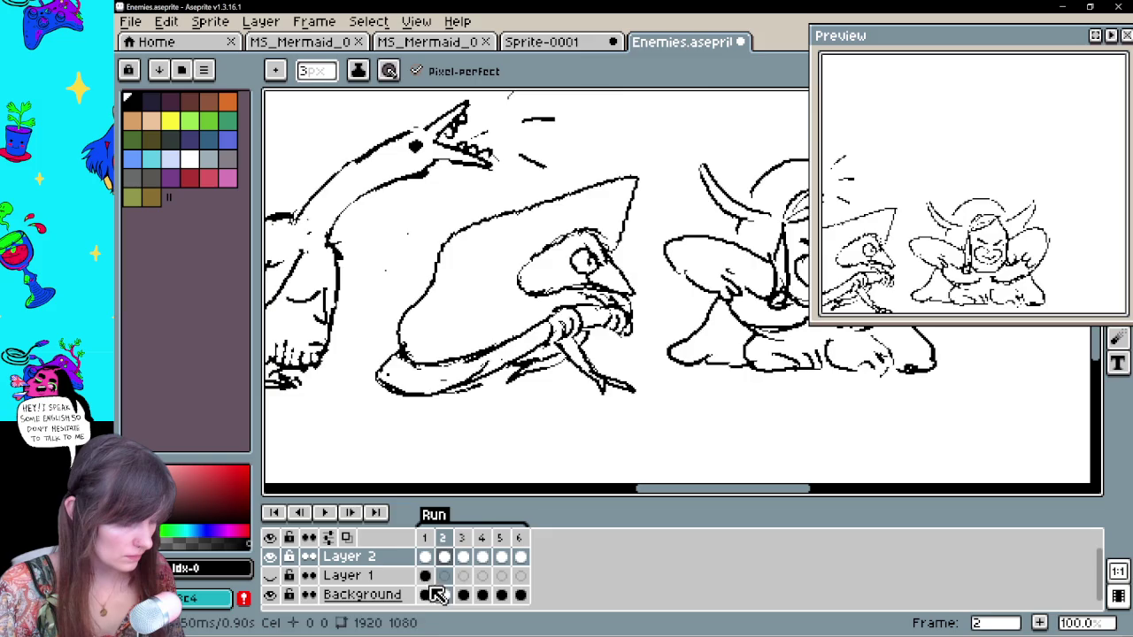
Flip through the frames to check the motion, and undo an accidental erase on frame 2's head
key(period)
key(comma)
key(comma)
key(period)
key(comma)
key(b)
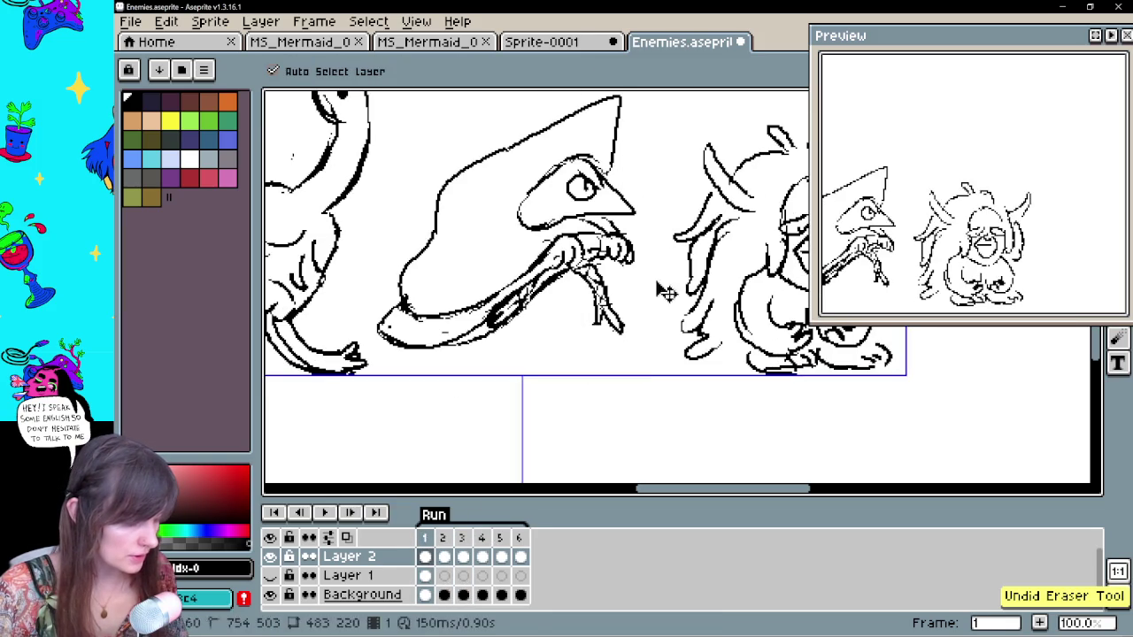
key(period)
drag(632, 295, 582, 229)
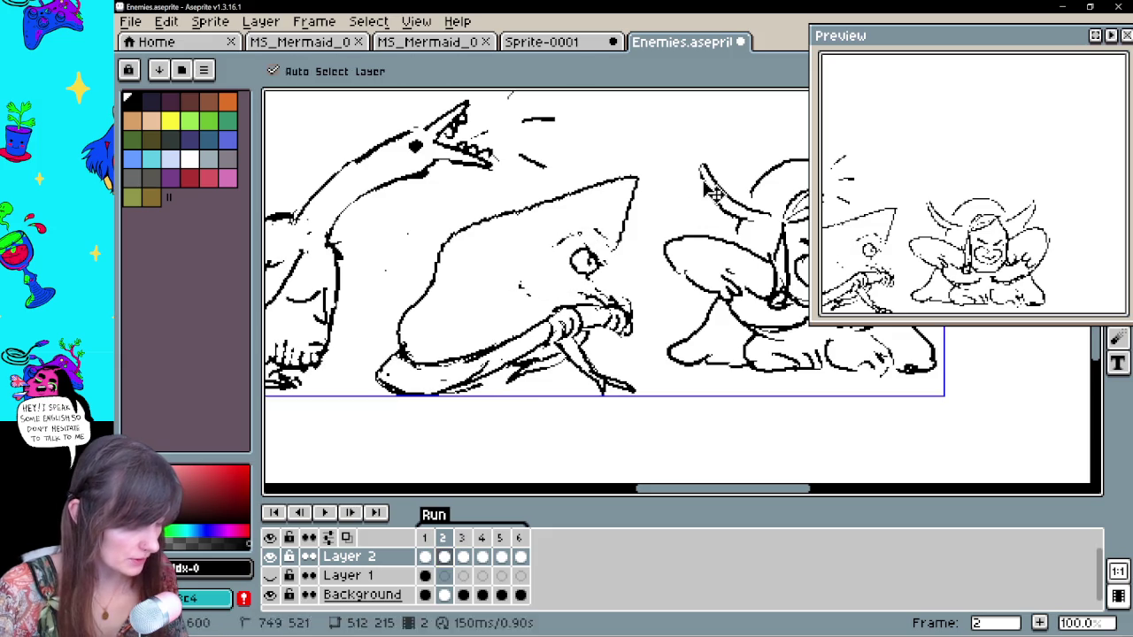
key(ctrl+z)
Lasso the hooded creature's head on frame 2 and rotate it about 21.8°
key(q)
mouse_move(565, 295)
mouse_down()
mouse_move(630, 169)
mouse_move(416, 309)
mouse_move(559, 301)
mouse_up()
mouse_move(674, 161)
mouse_down()
mouse_move(666, 139)
mouse_move(657, 157)
mouse_up()
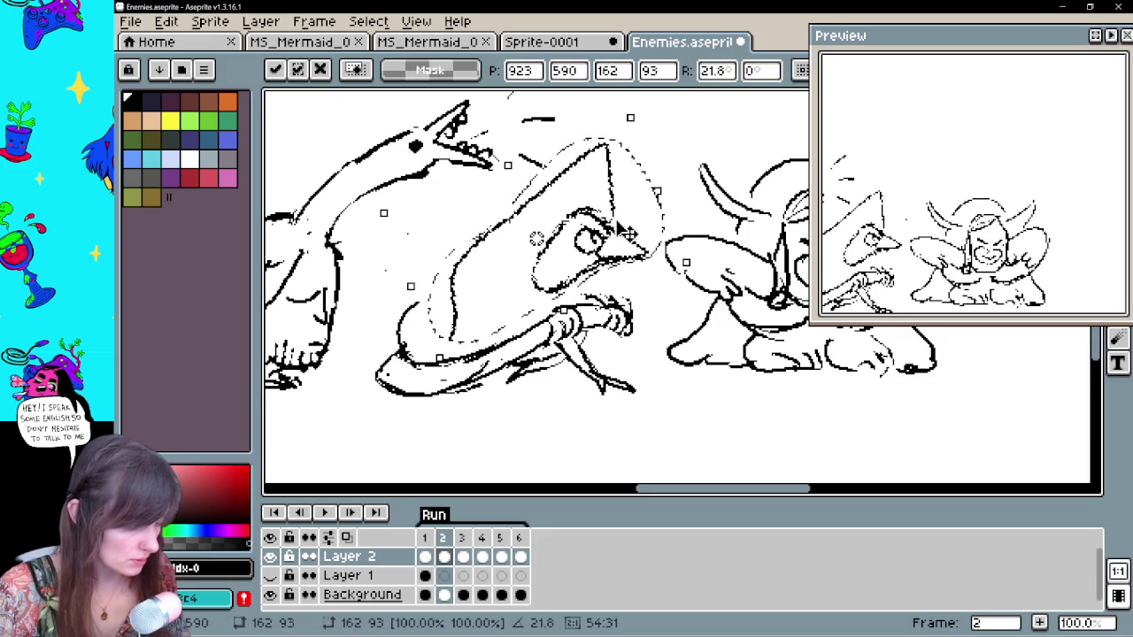
key(Return)
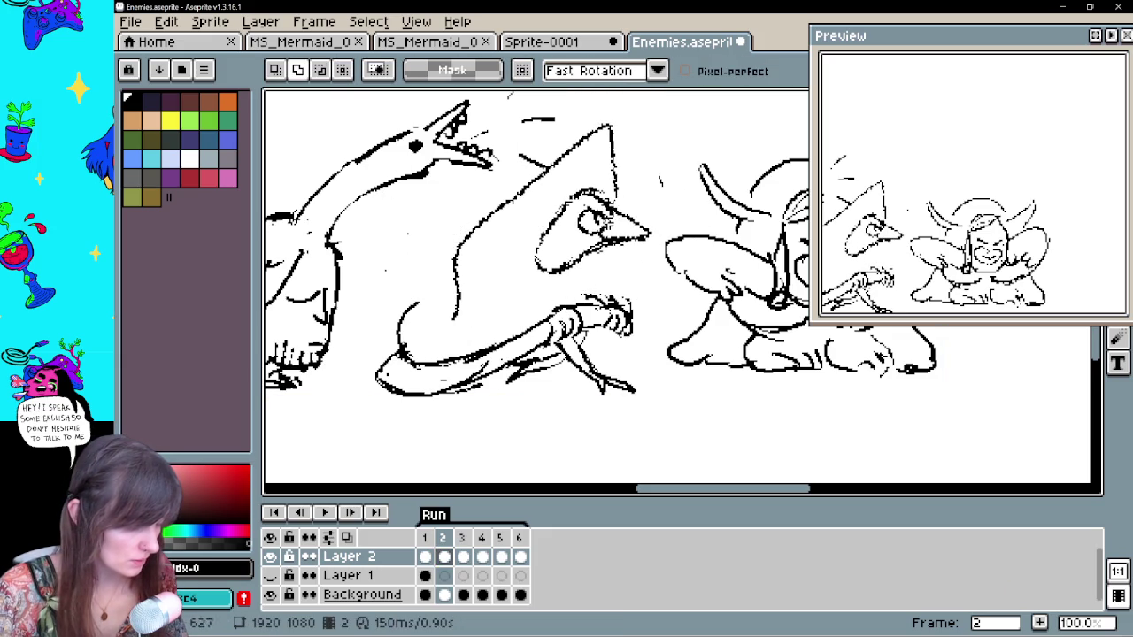
Erase and redraw the beak lines, stray marks and body curve, then compare with frame 1
key(e)
drag(591, 228, 646, 203)
drag(643, 248, 647, 231)
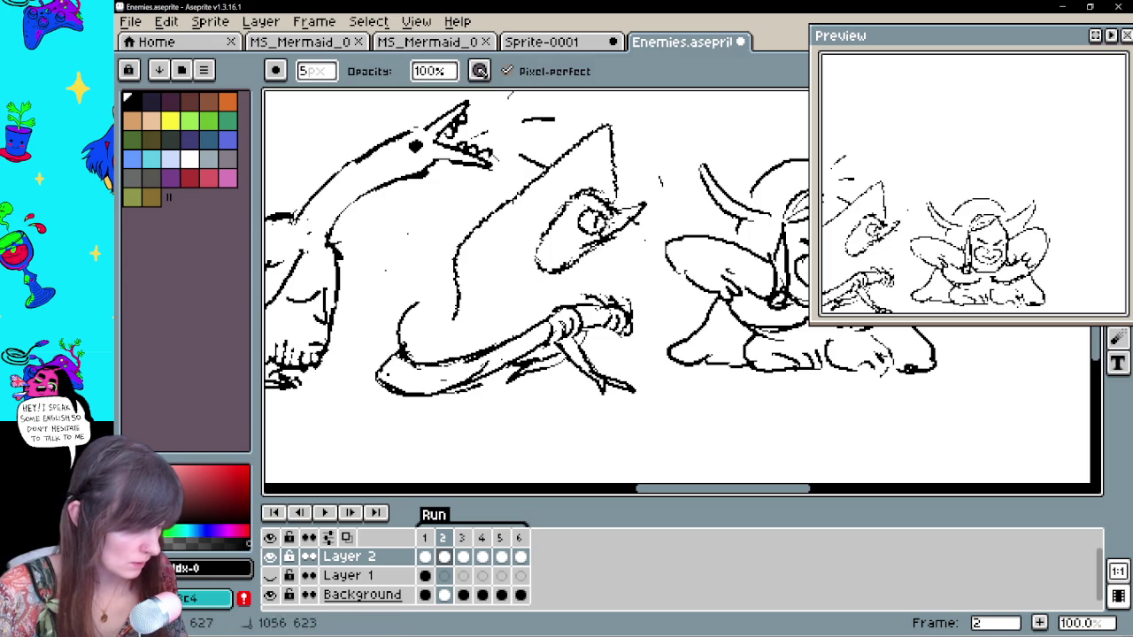
drag(460, 268, 405, 308)
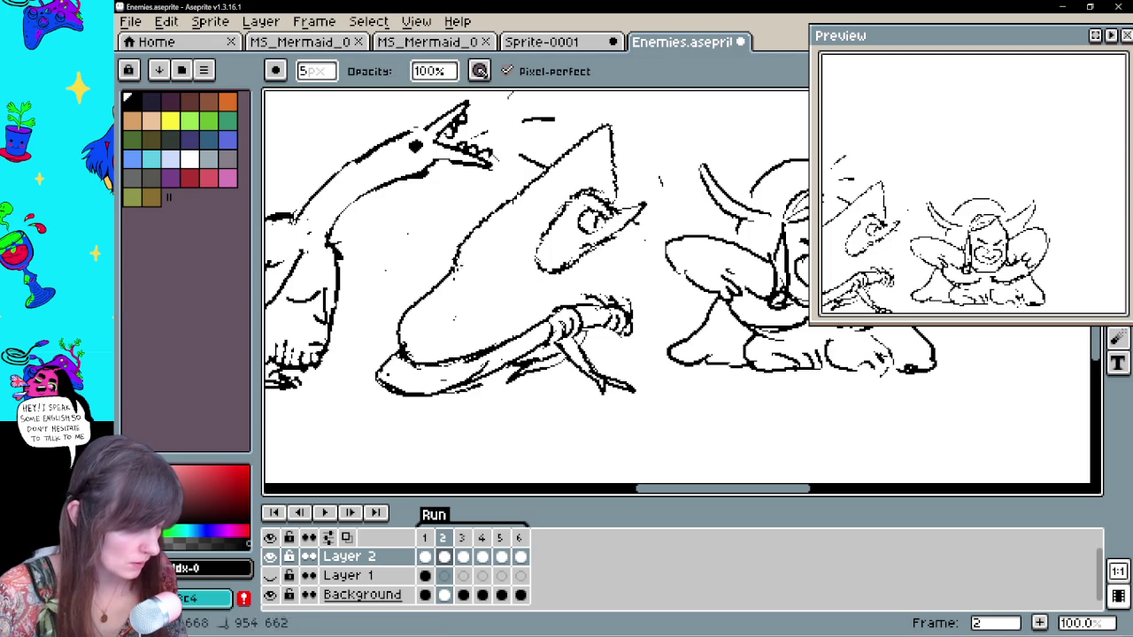
key(b)
drag(609, 243, 611, 299)
click(425, 557)
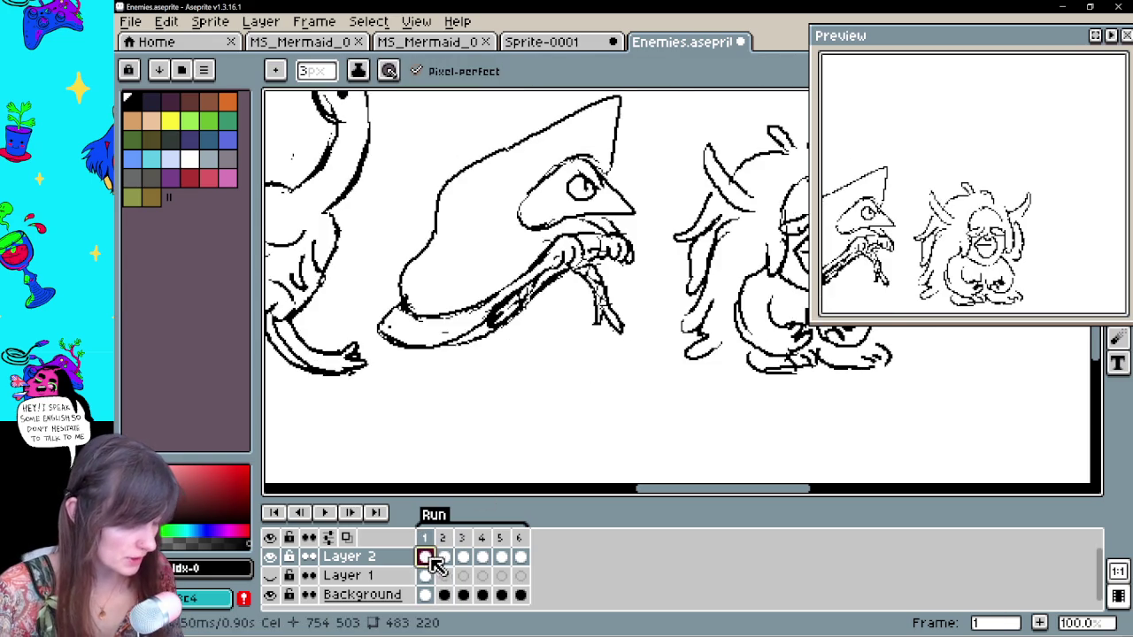
Paste the copied hooded creature onto frame 3 and position it
click(444, 558)
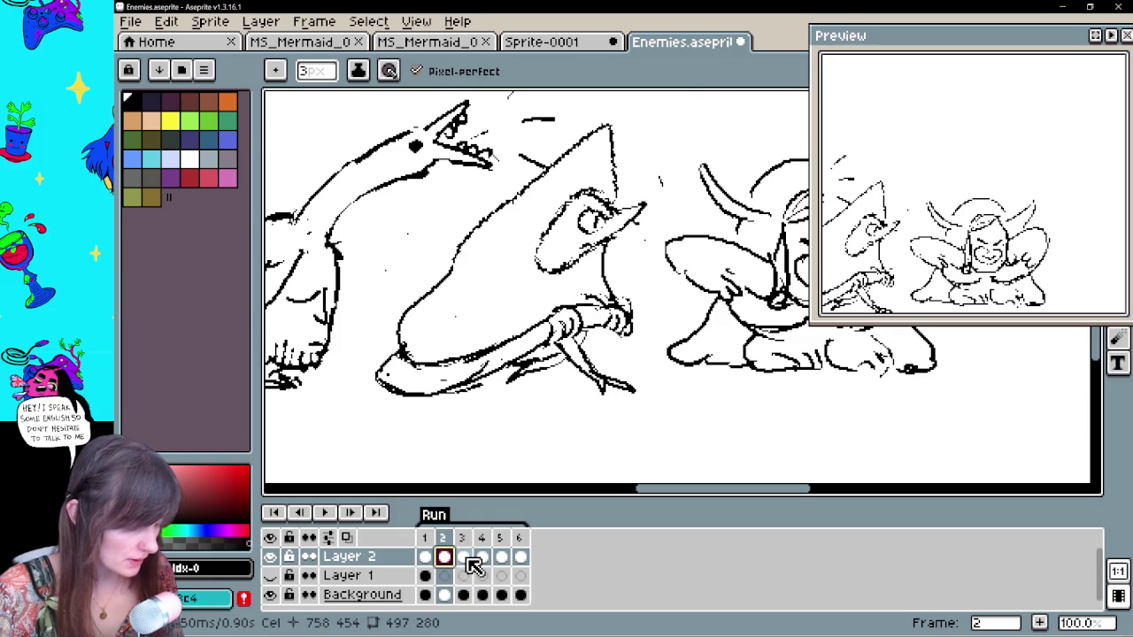
click(469, 560)
drag(549, 341, 556, 383)
key(v)
key(ctrl+z)
key(b)
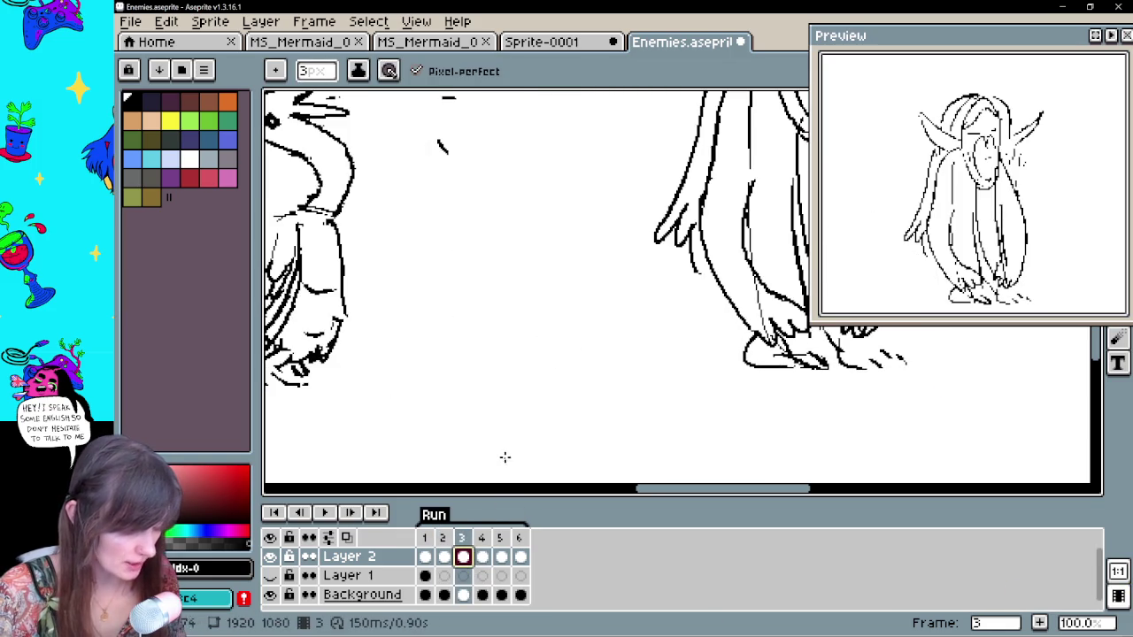
key(ctrl+v)
drag(610, 314, 650, 264)
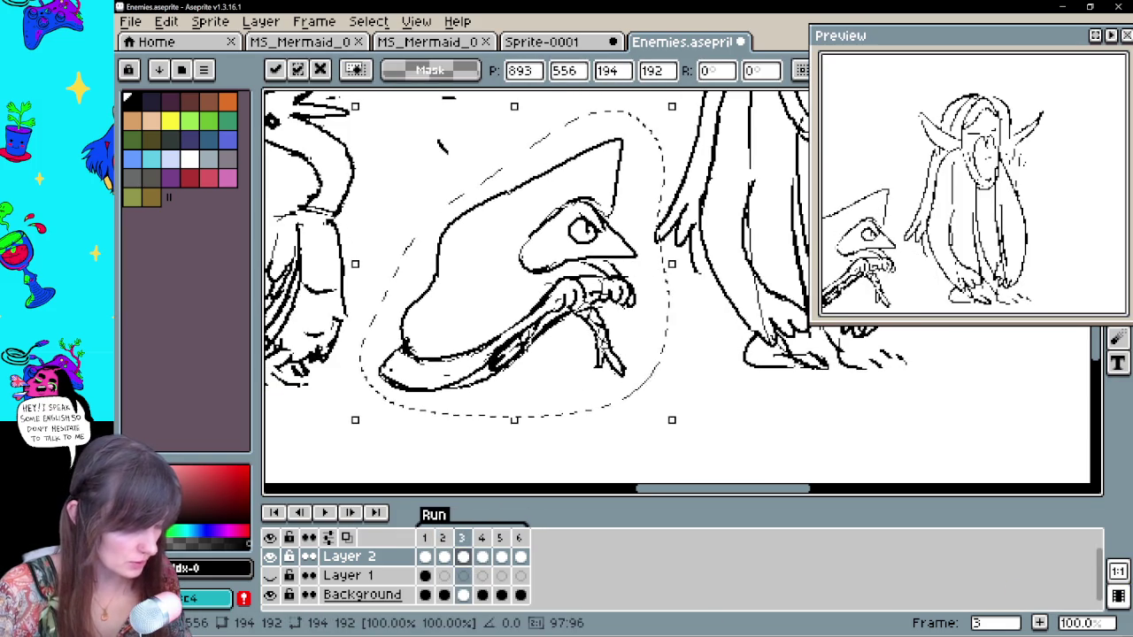
key(Return)
Draw the creature's leg on frame 3 with the thin 3px line
key(b)
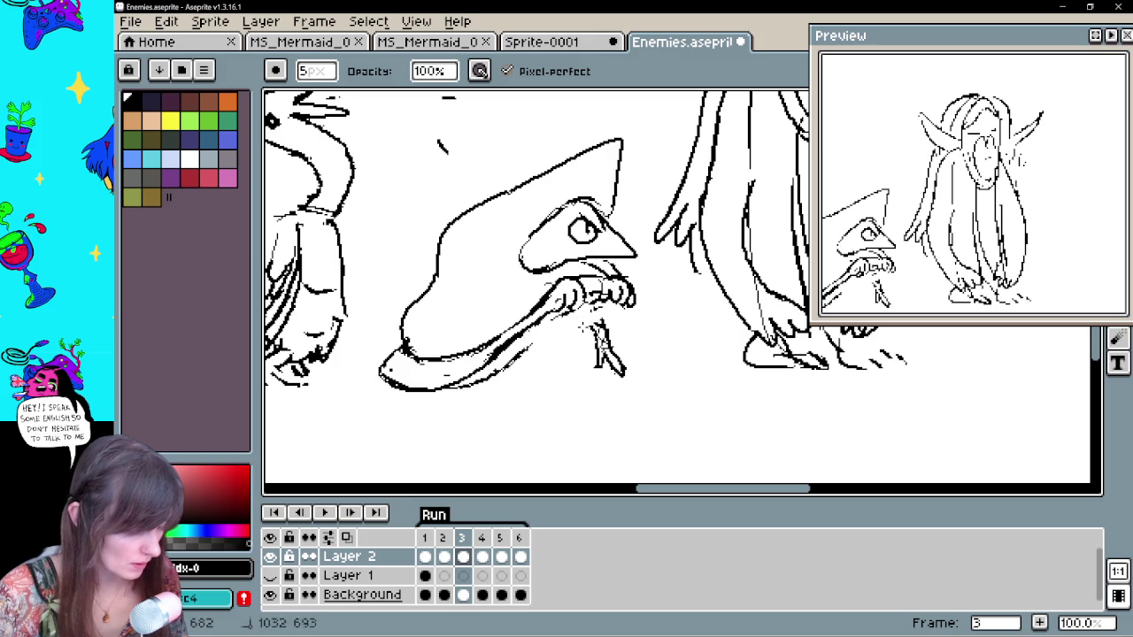
key(b)
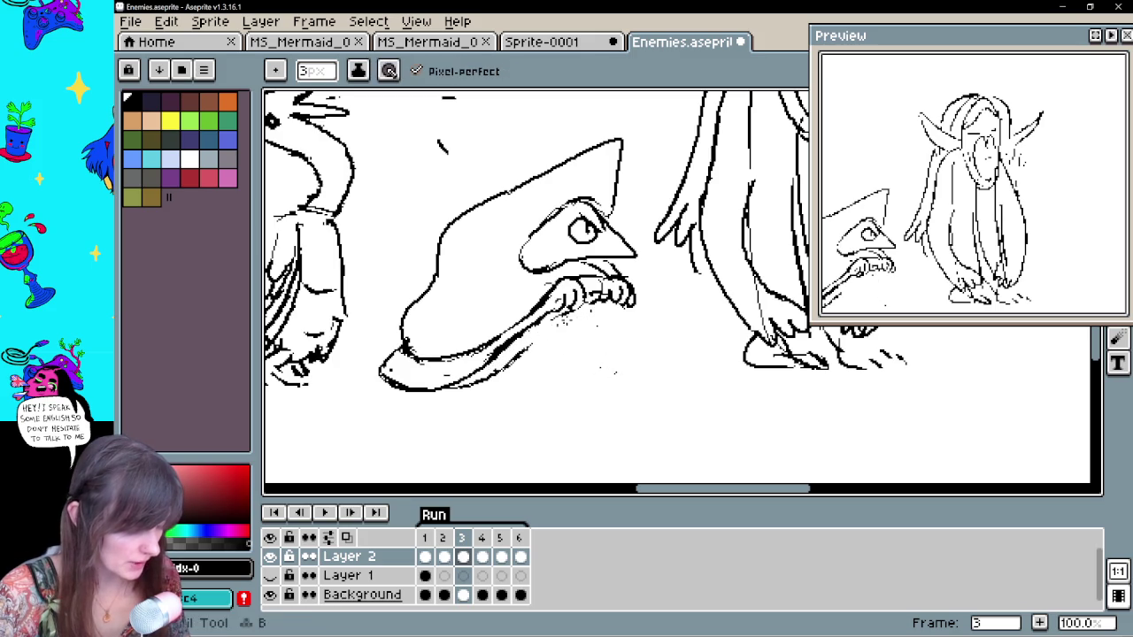
key(ctrl+z)
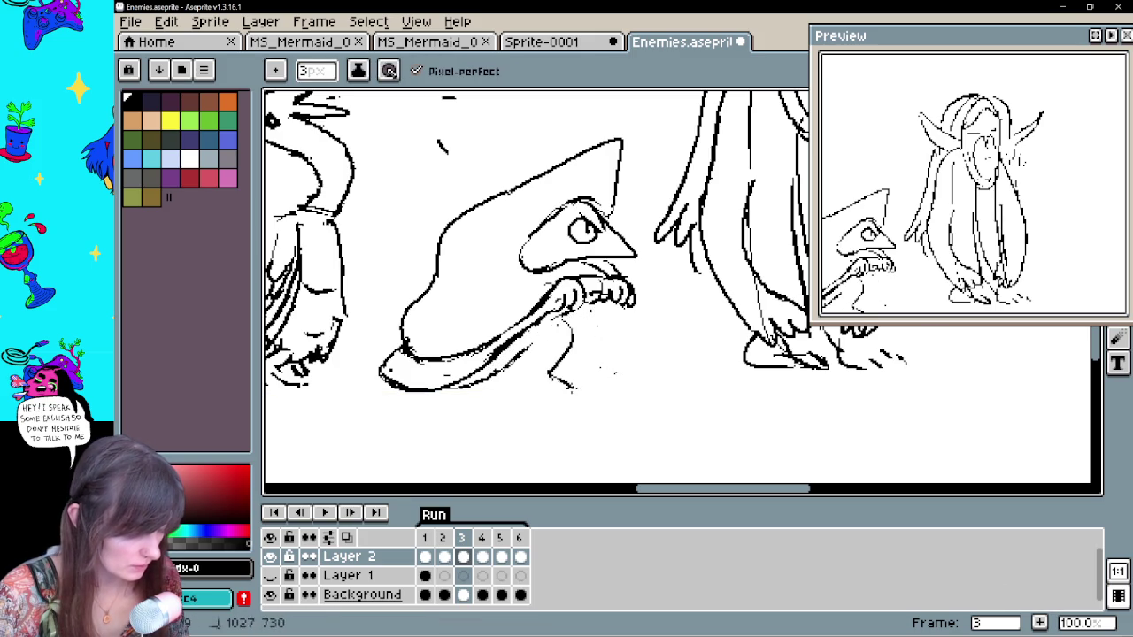
drag(537, 377, 568, 329)
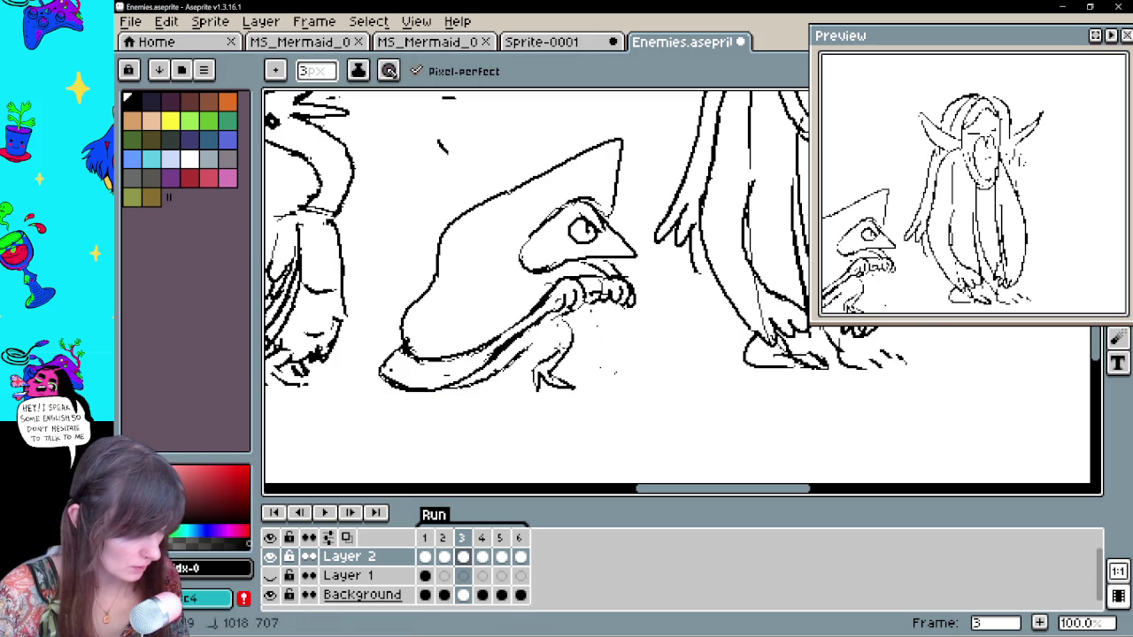
key(e)
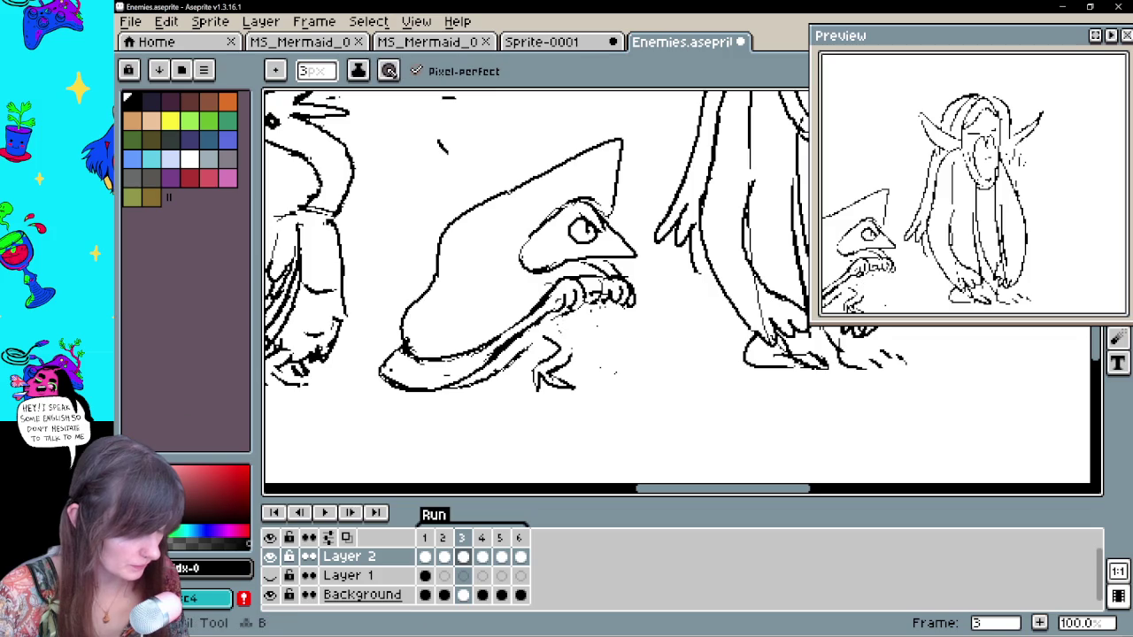
Lasso the creature's head and lower it about 38 px
key(q)
mouse_move(589, 327)
mouse_down()
mouse_move(546, 137)
mouse_move(589, 327)
mouse_up()
drag(625, 295, 622, 328)
key(Return)
Erase the short mouth line and redraw the mouth strokes, then compare with frame 2
key(b)
key(ctrl+z)
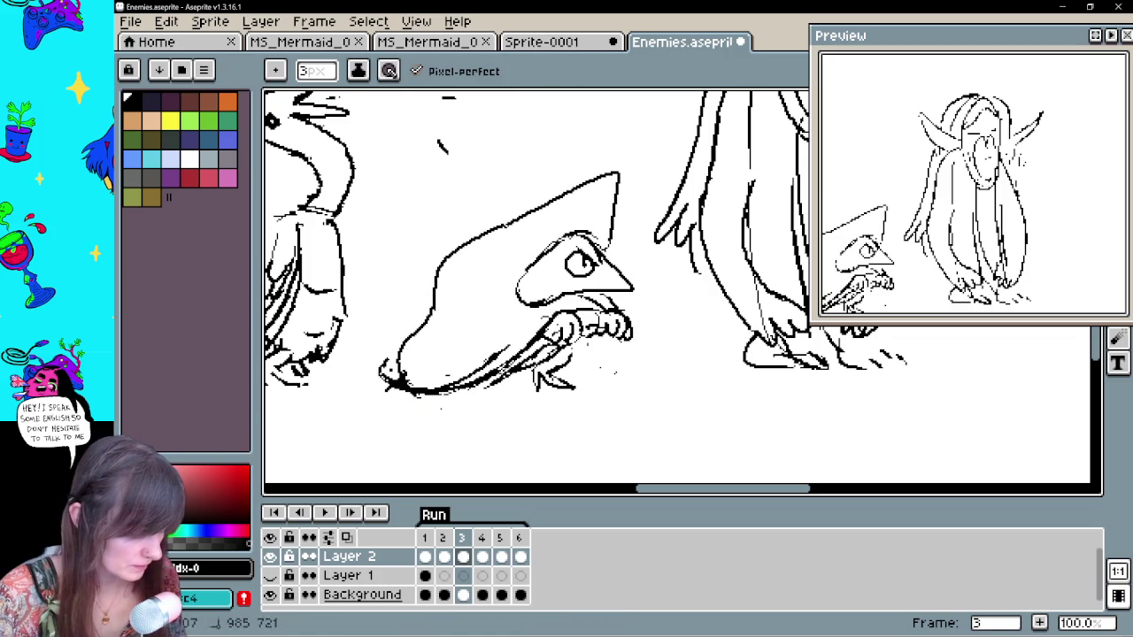
key(e)
key(e)
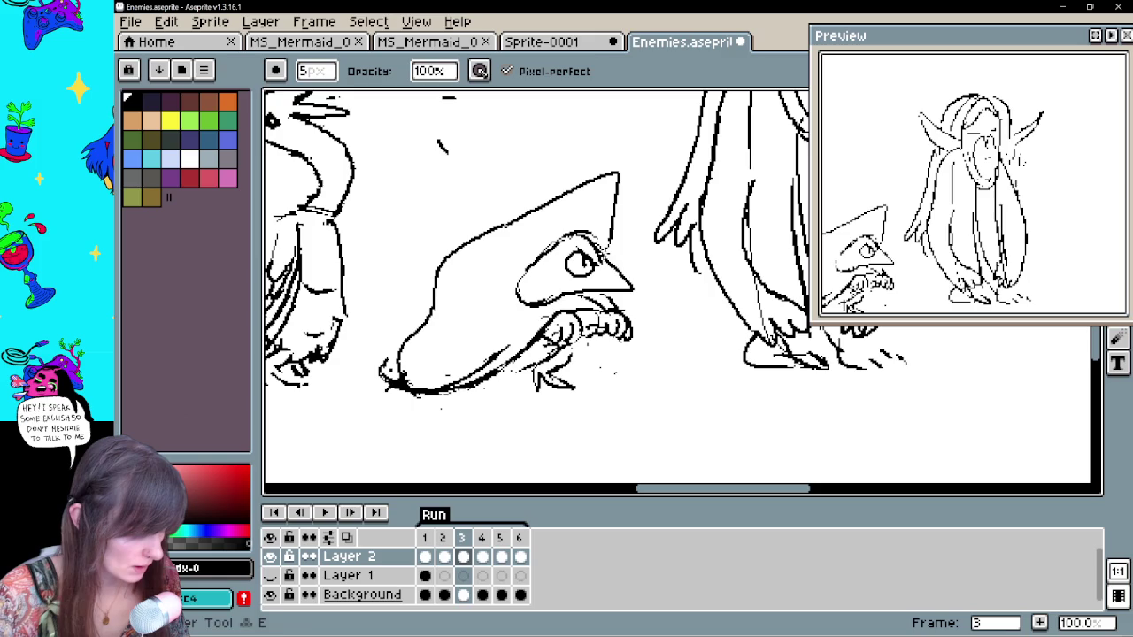
drag(634, 288, 563, 291)
key(b)
drag(611, 261, 631, 306)
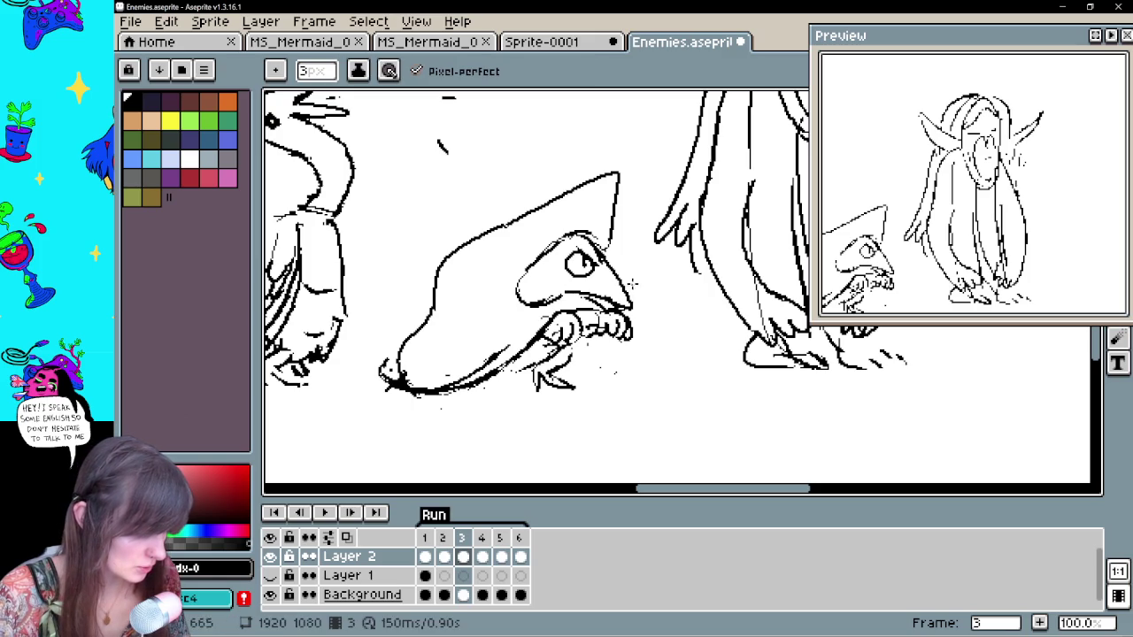
click(444, 556)
Redraw the creature's eye on frame 2 as an oval with a pupil
click(461, 557)
click(443, 556)
key(e)
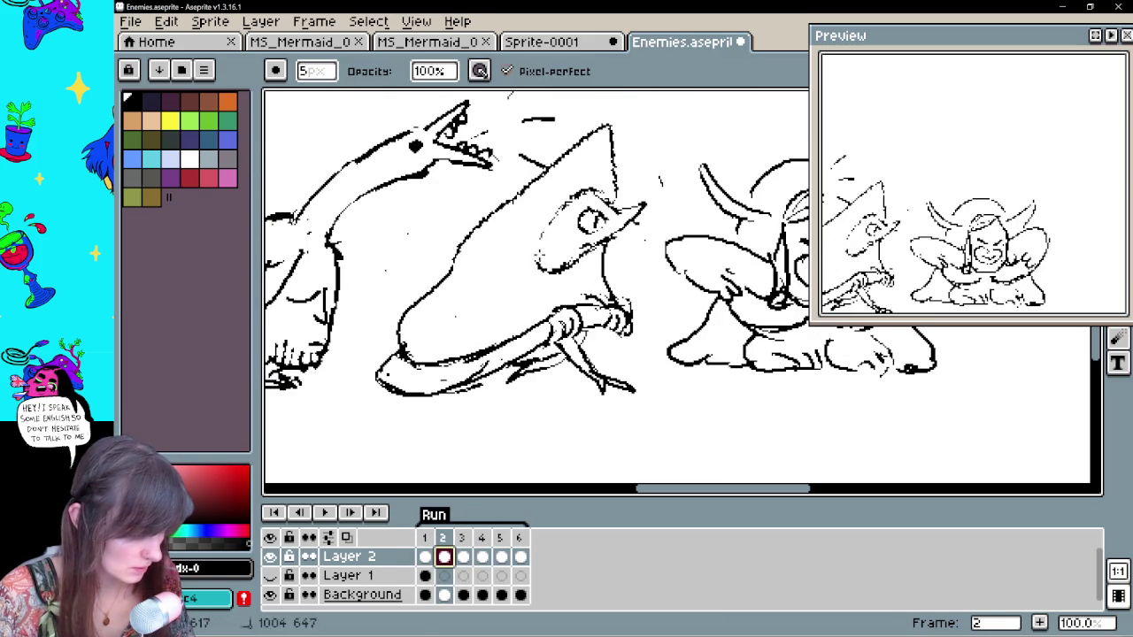
key(b)
drag(580, 203, 591, 221)
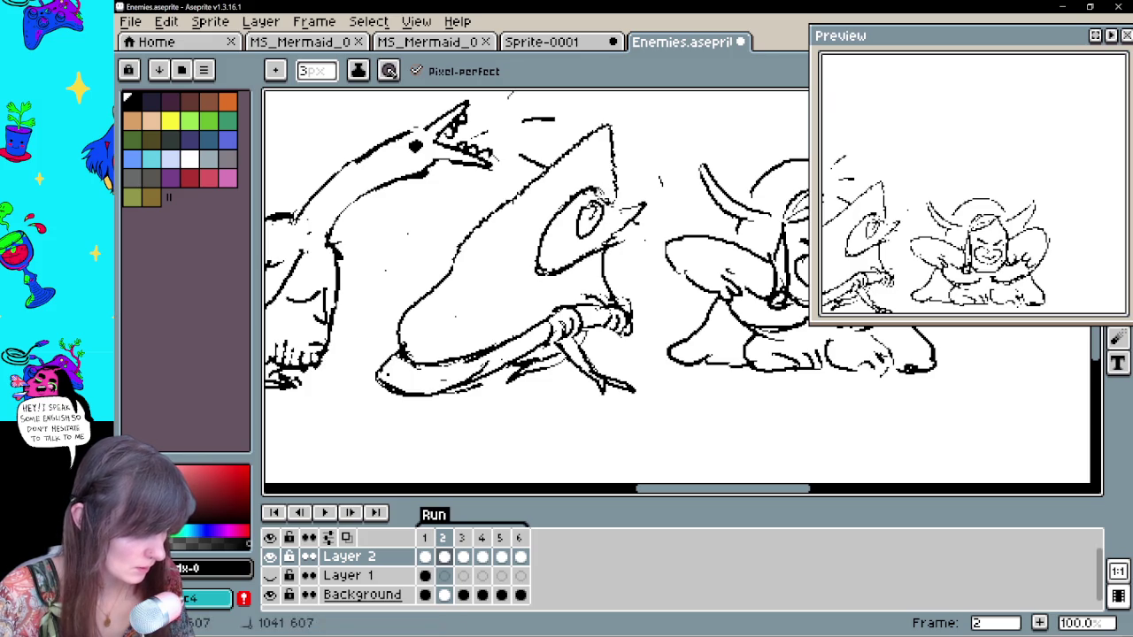
key(e)
key(b)
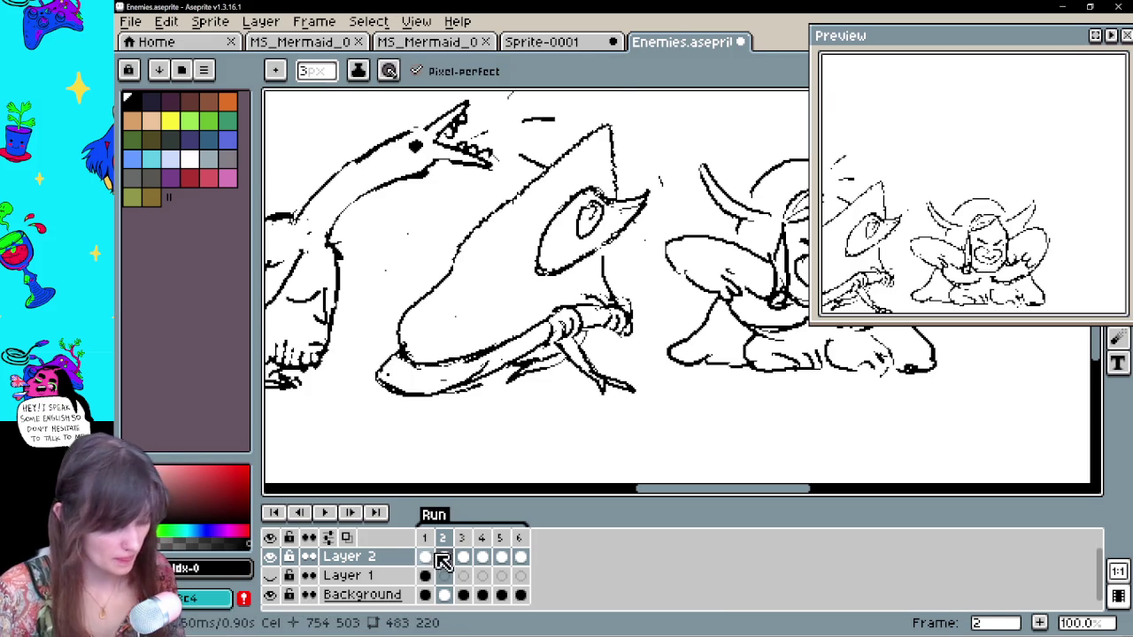
On frame 4, lasso and transform the creature's head, then shift the view down
click(463, 556)
click(482, 558)
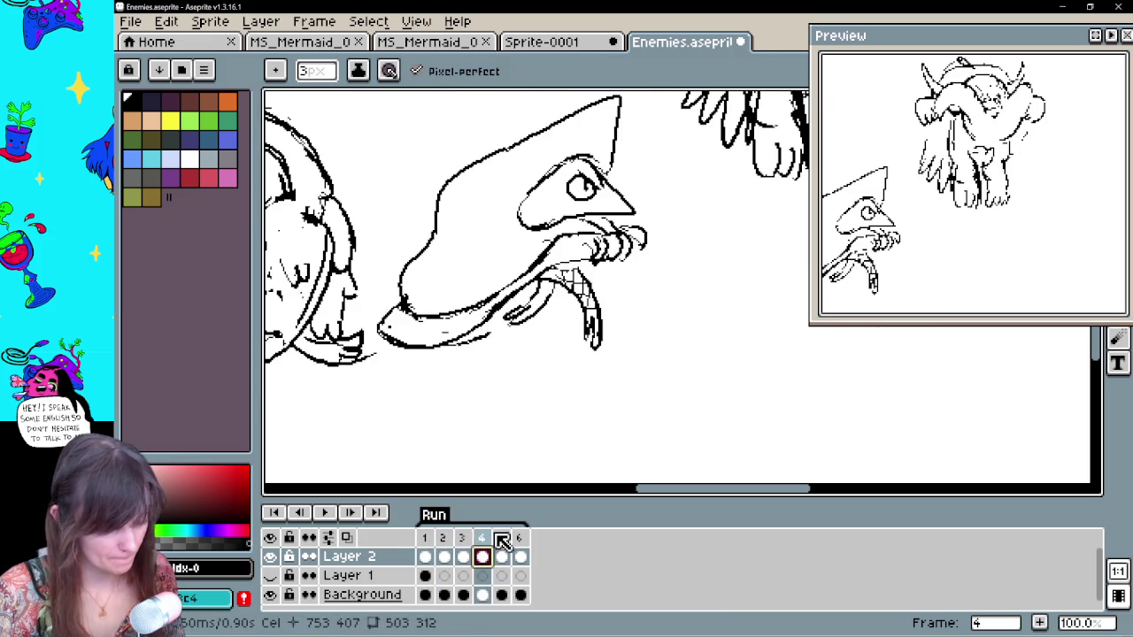
key(e)
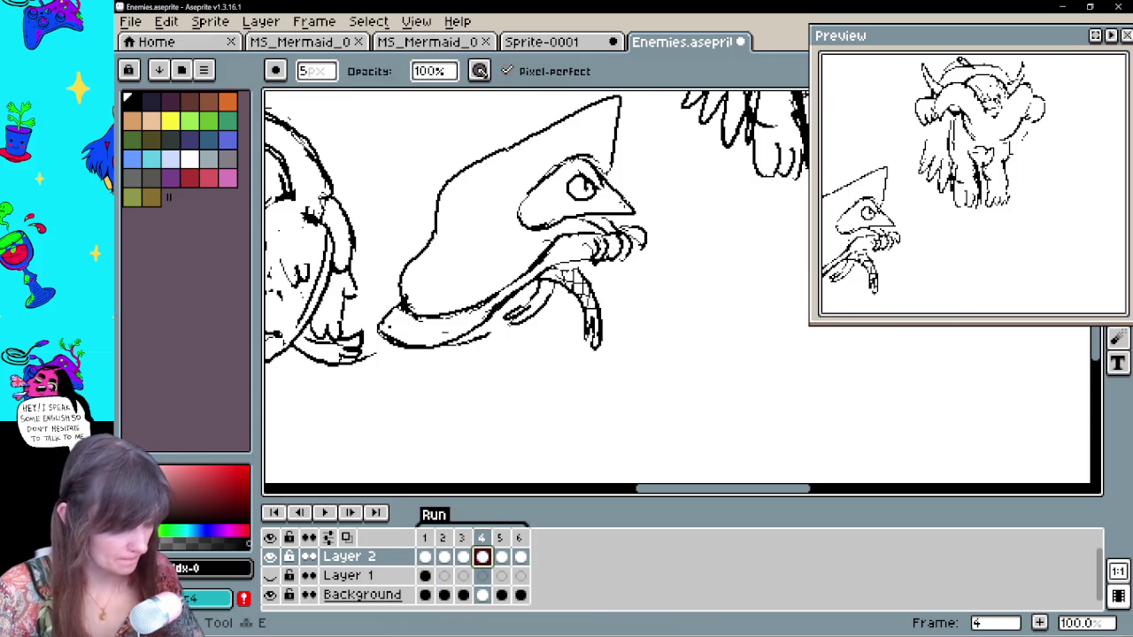
key(q)
mouse_move(611, 168)
mouse_down()
mouse_move(556, 149)
mouse_move(649, 214)
mouse_move(638, 177)
mouse_move(635, 195)
mouse_up()
click(673, 208)
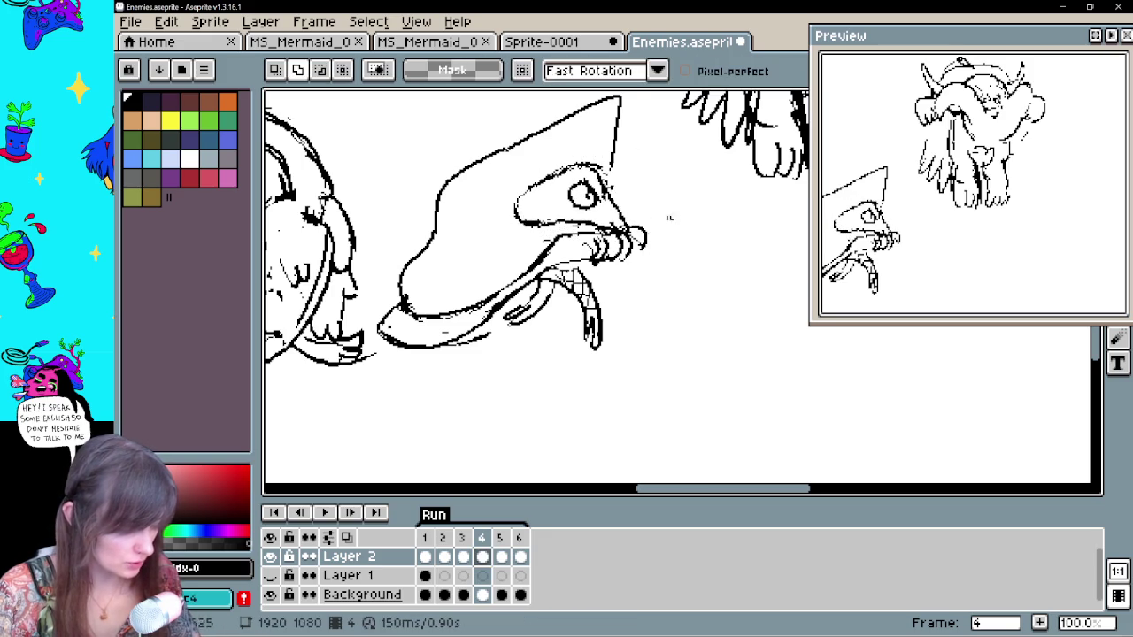
key(b)
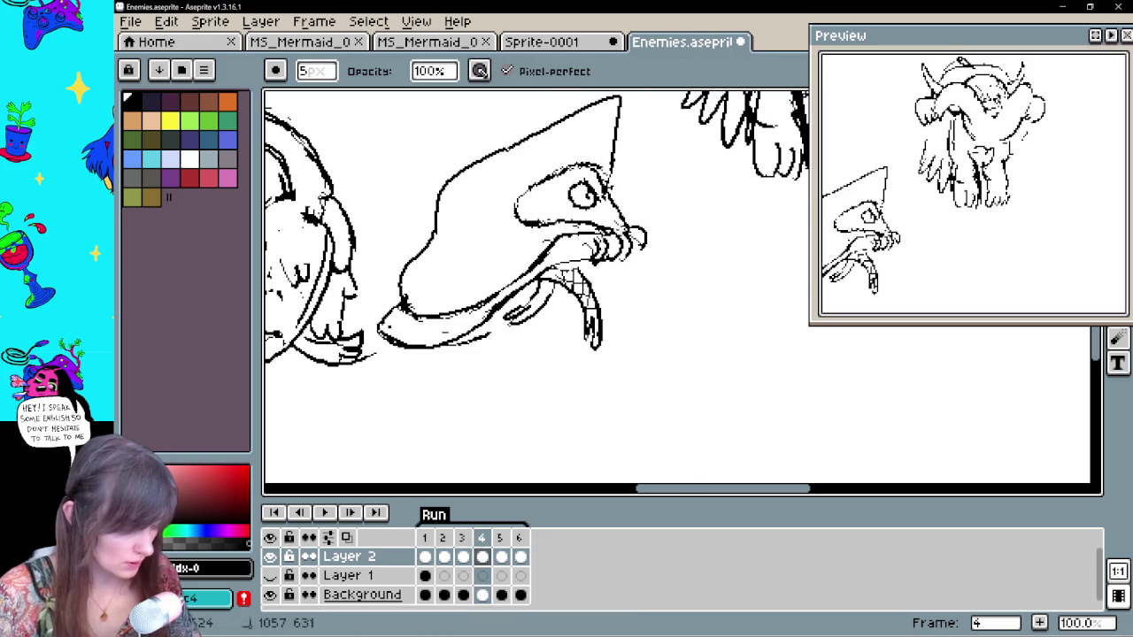
key(e)
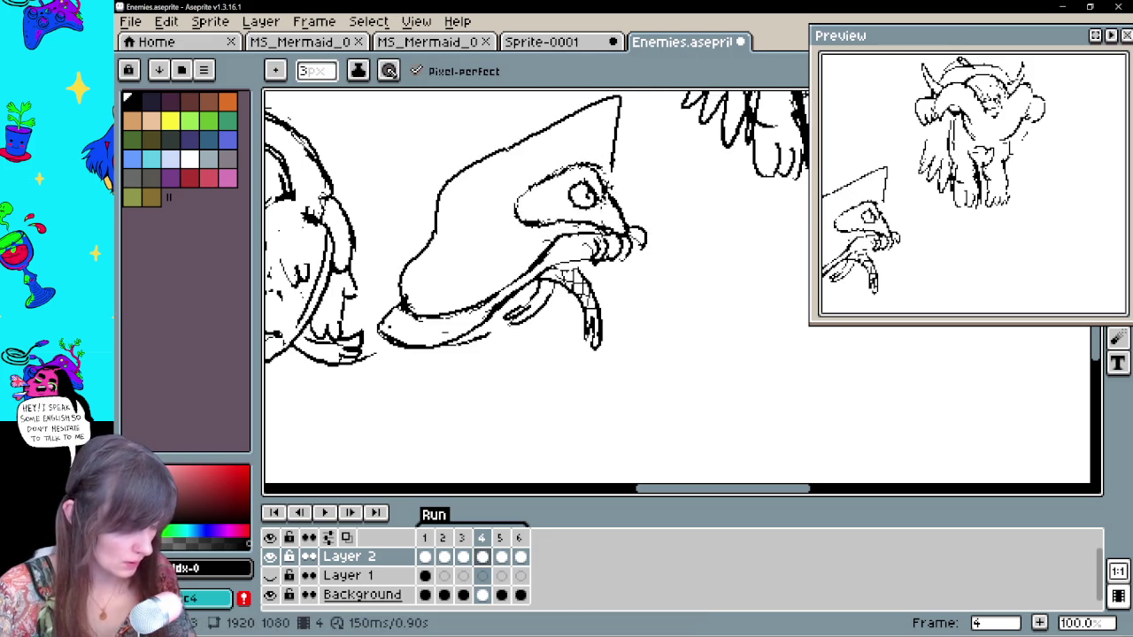
key(space)
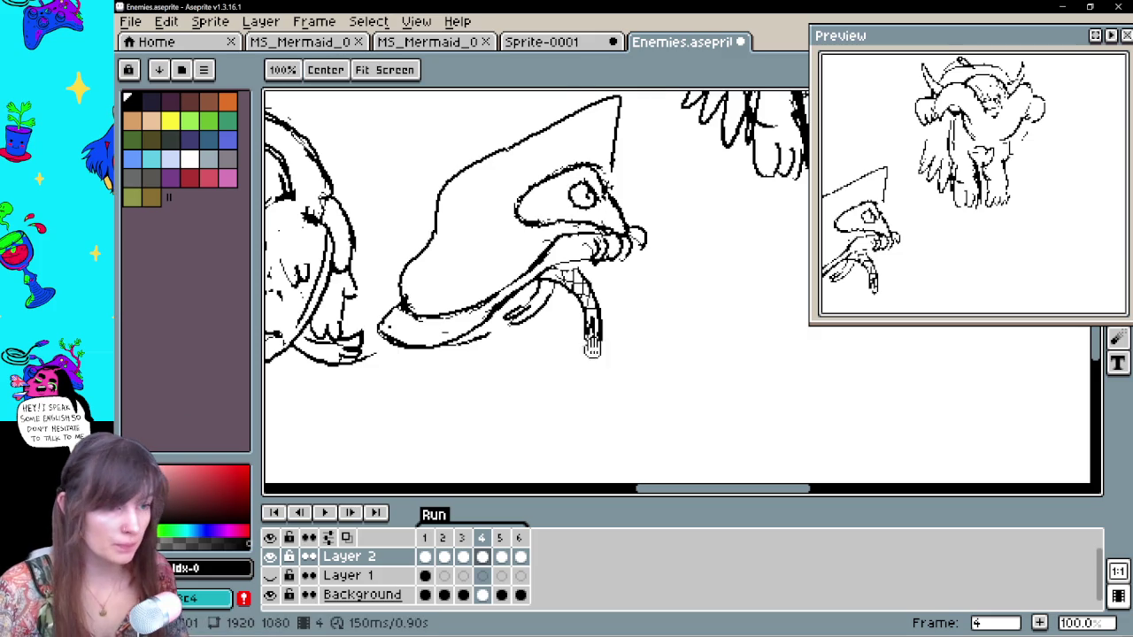
drag(553, 400, 553, 437)
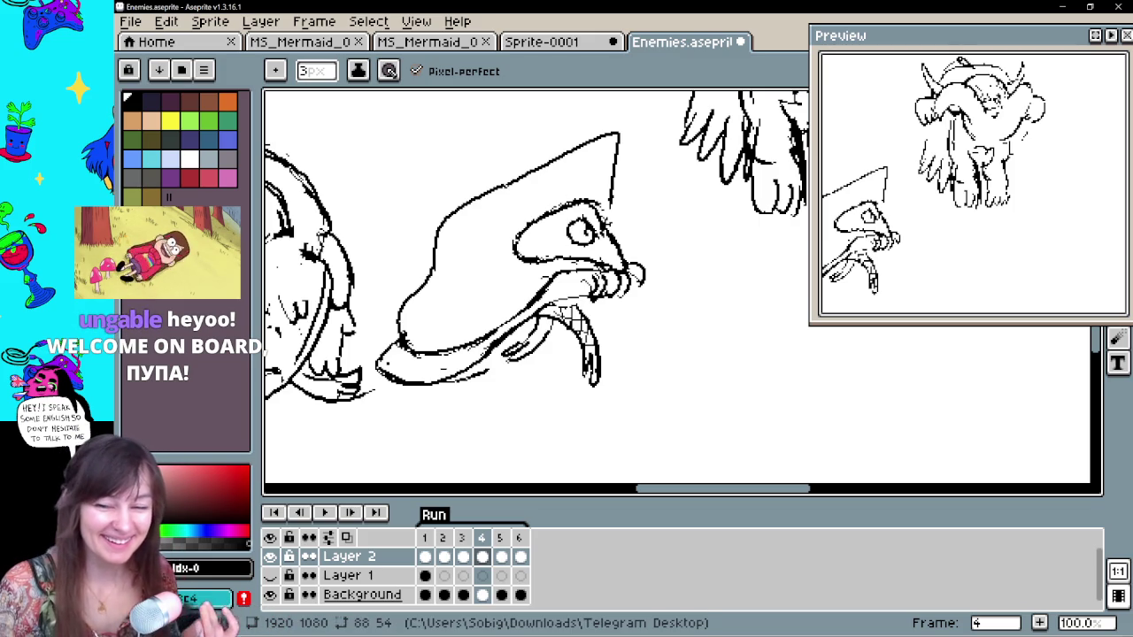
key(e)
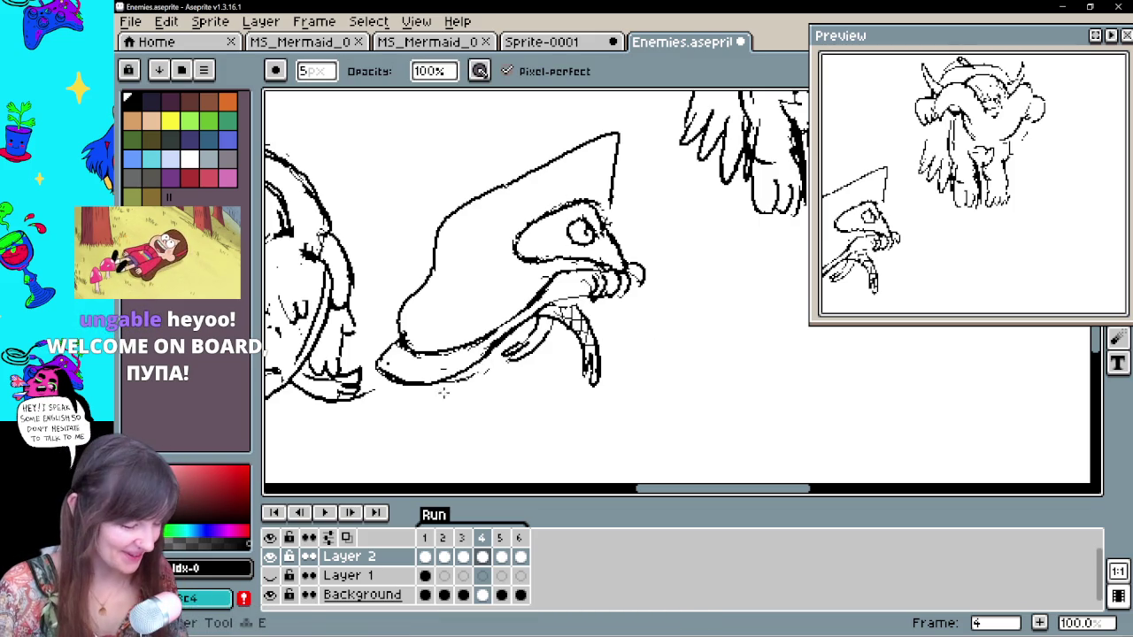
key(b)
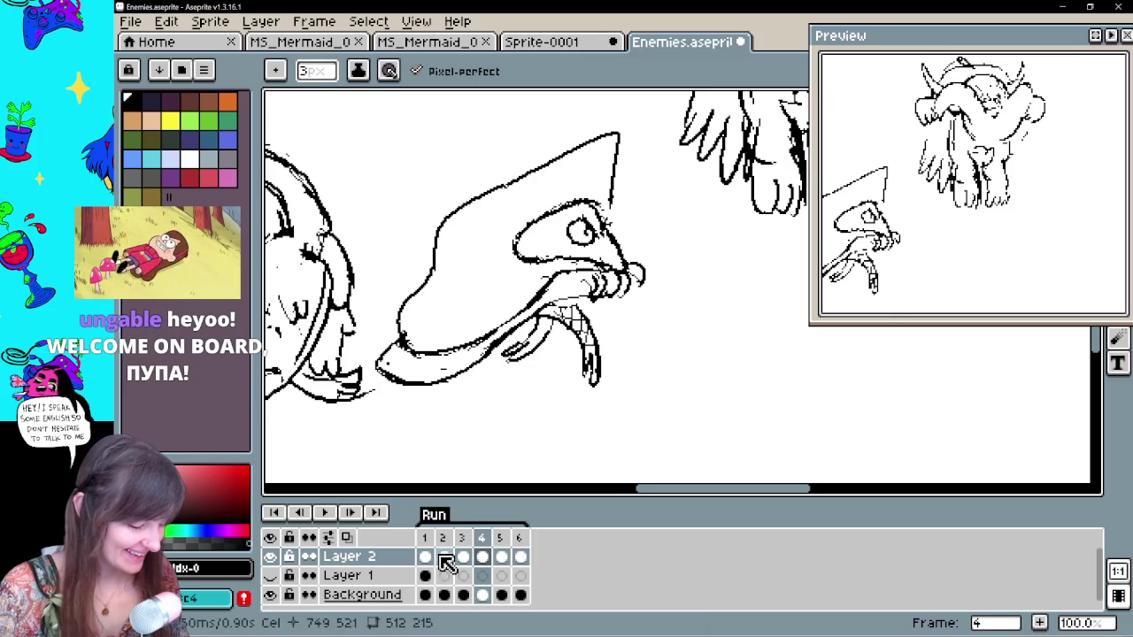
Compare frames 2 through 5 and save the animation with Ctrl+S
click(458, 558)
click(445, 557)
click(463, 557)
click(482, 557)
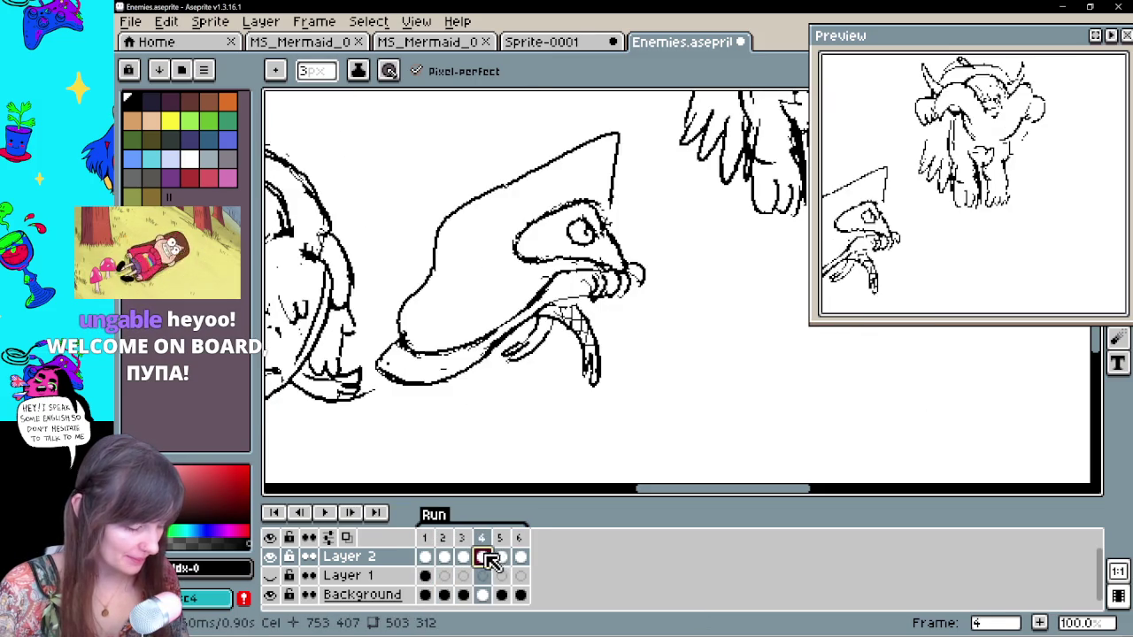
click(501, 556)
click(482, 557)
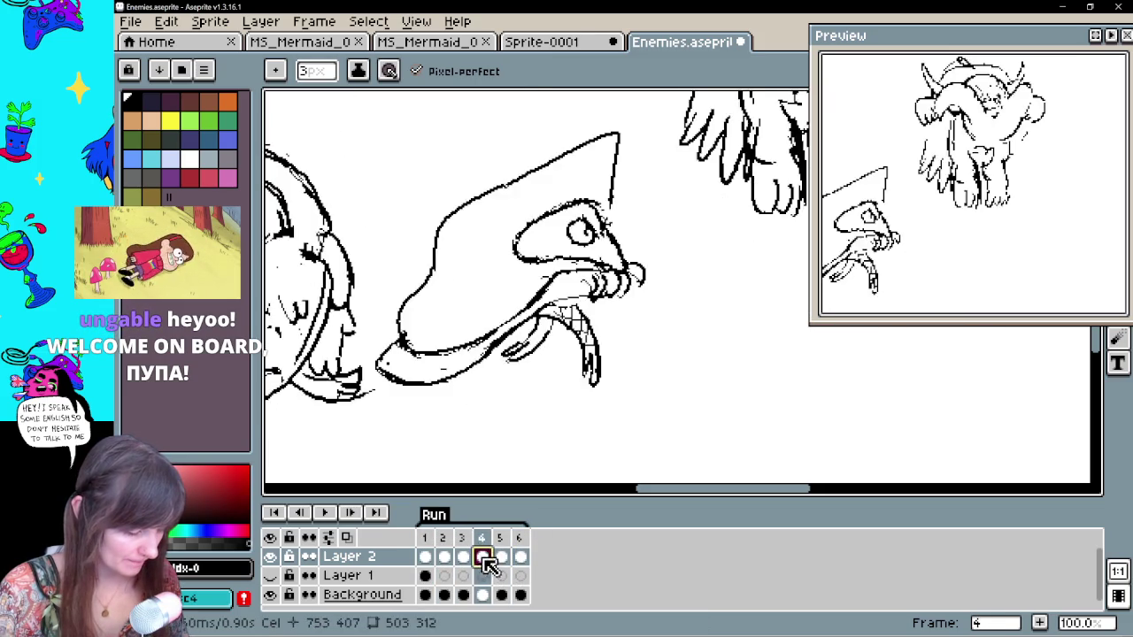
click(445, 557)
key(ctrl+s)
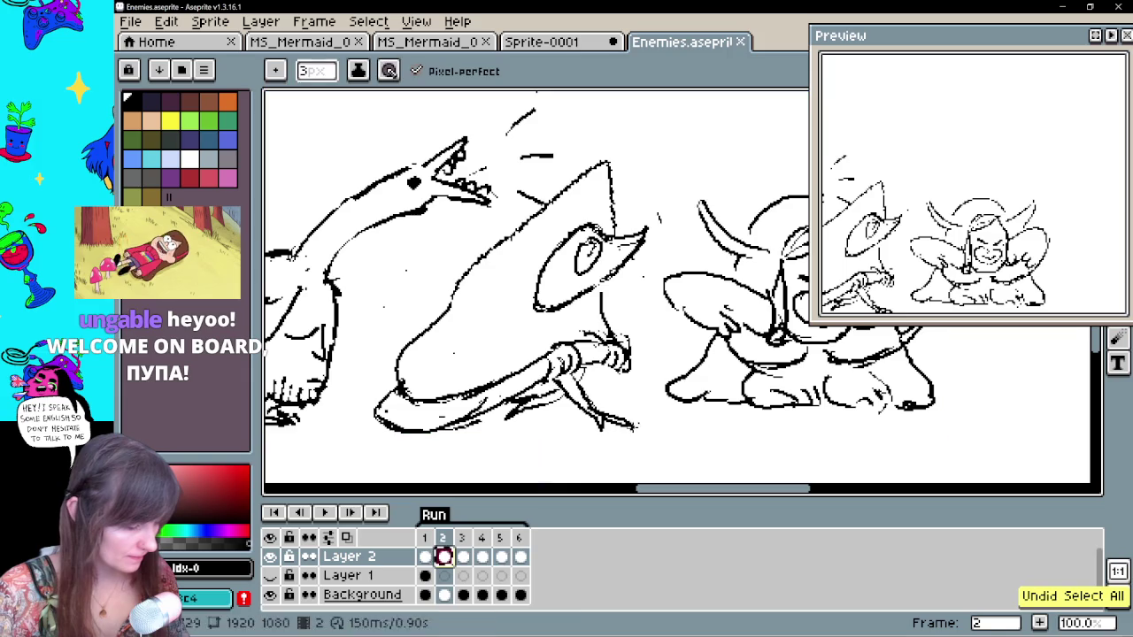
On frame 5, lasso the creature's foot and nudge it up and left
click(501, 557)
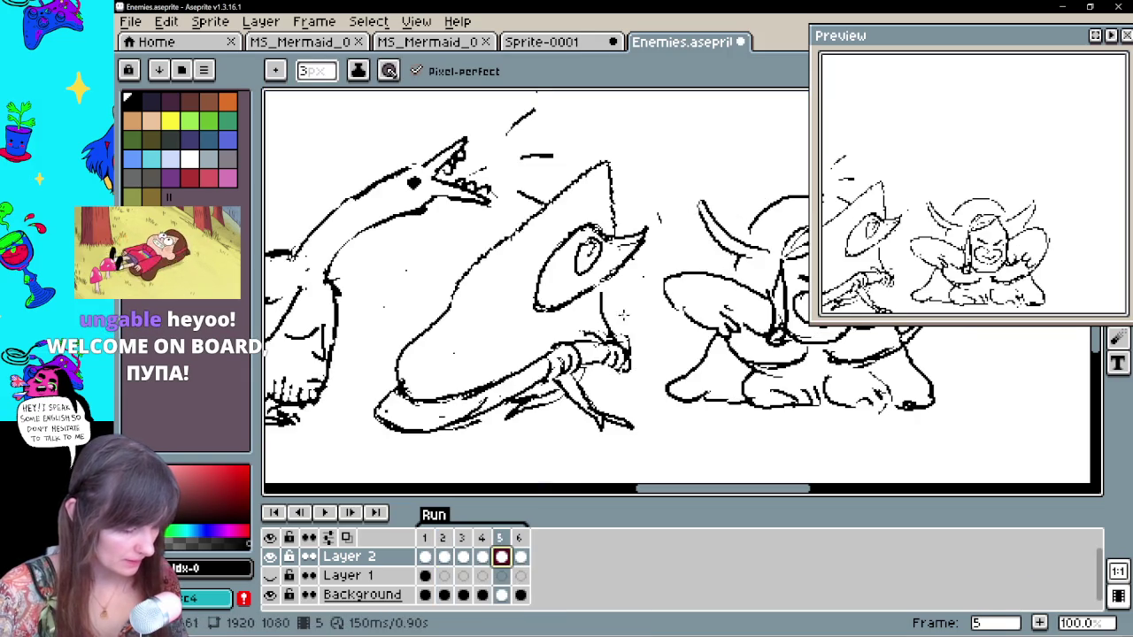
key(e)
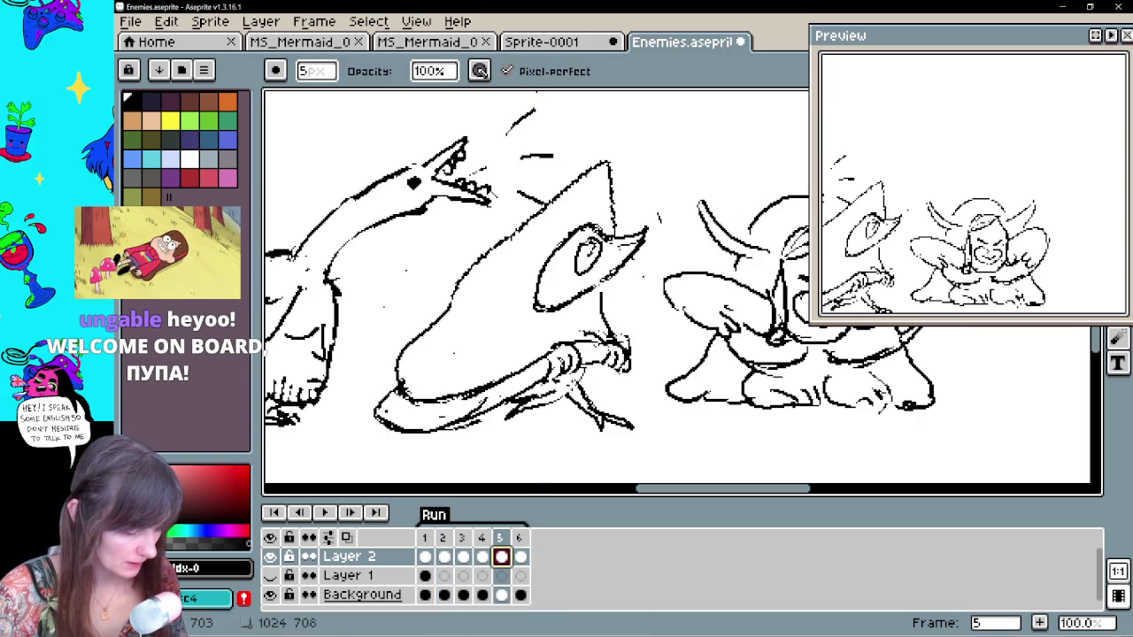
key(b)
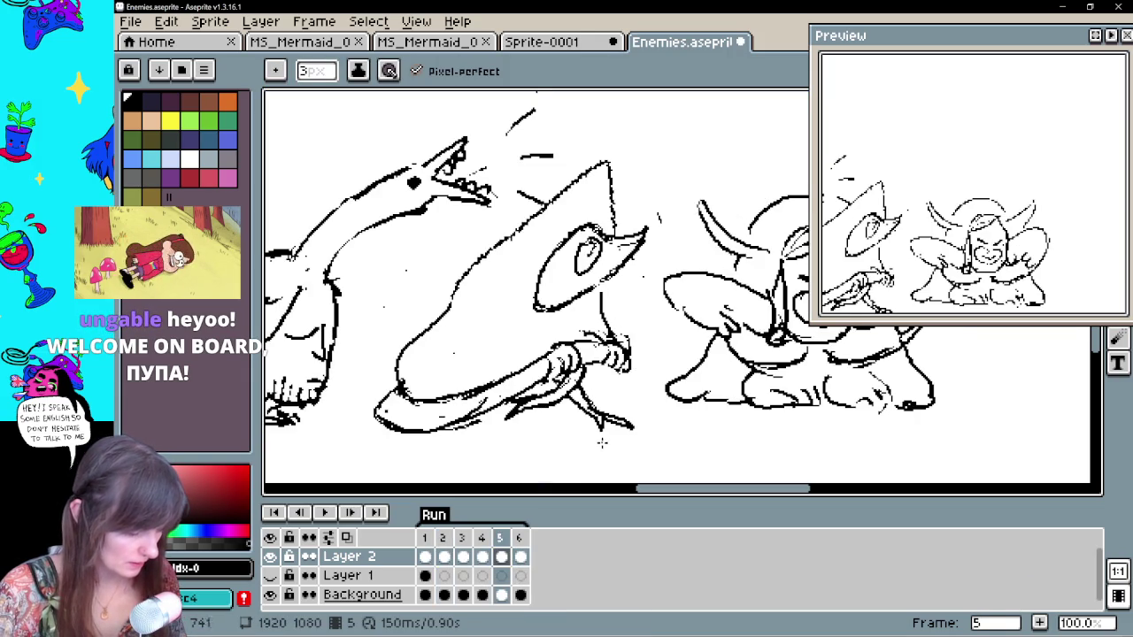
key(q)
mouse_move(611, 445)
mouse_down()
mouse_move(602, 392)
mouse_move(609, 402)
mouse_move(579, 408)
mouse_up()
key(ctrl+d)
key(b)
Flip back and forth through frames 1–5 to check the creature's motion
click(461, 556)
click(444, 556)
click(463, 556)
click(482, 556)
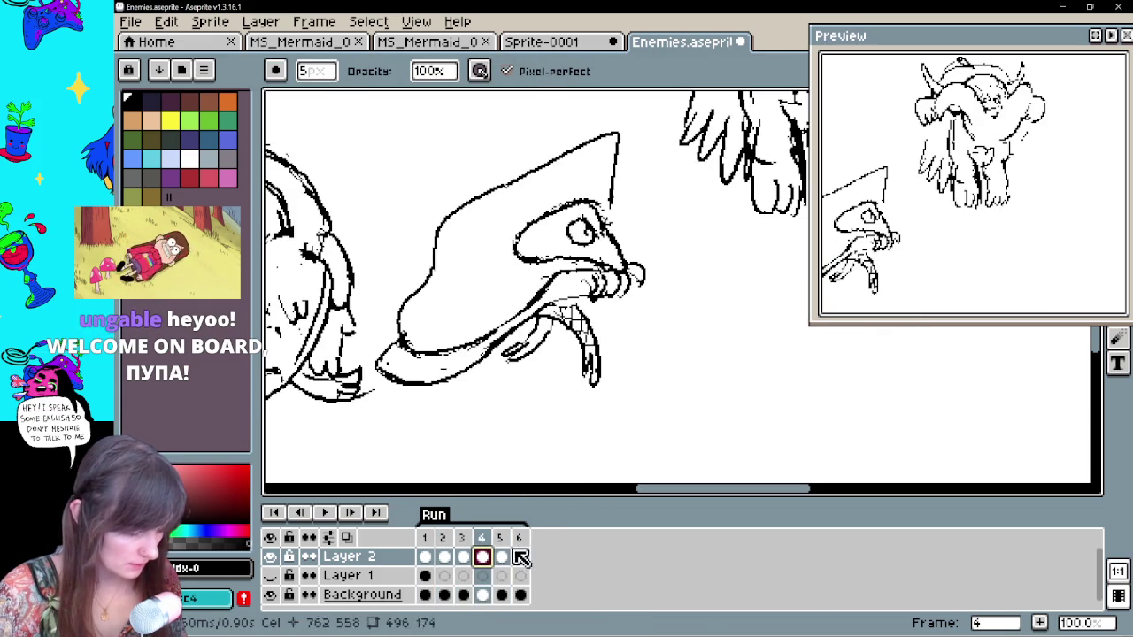
click(501, 556)
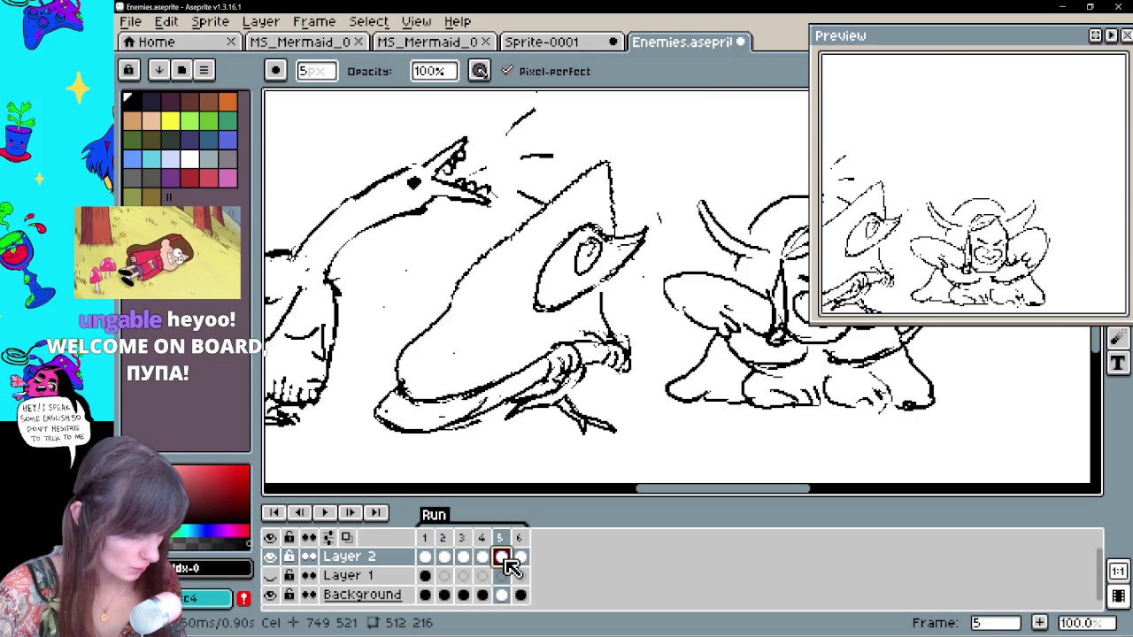
click(445, 556)
click(425, 556)
click(445, 556)
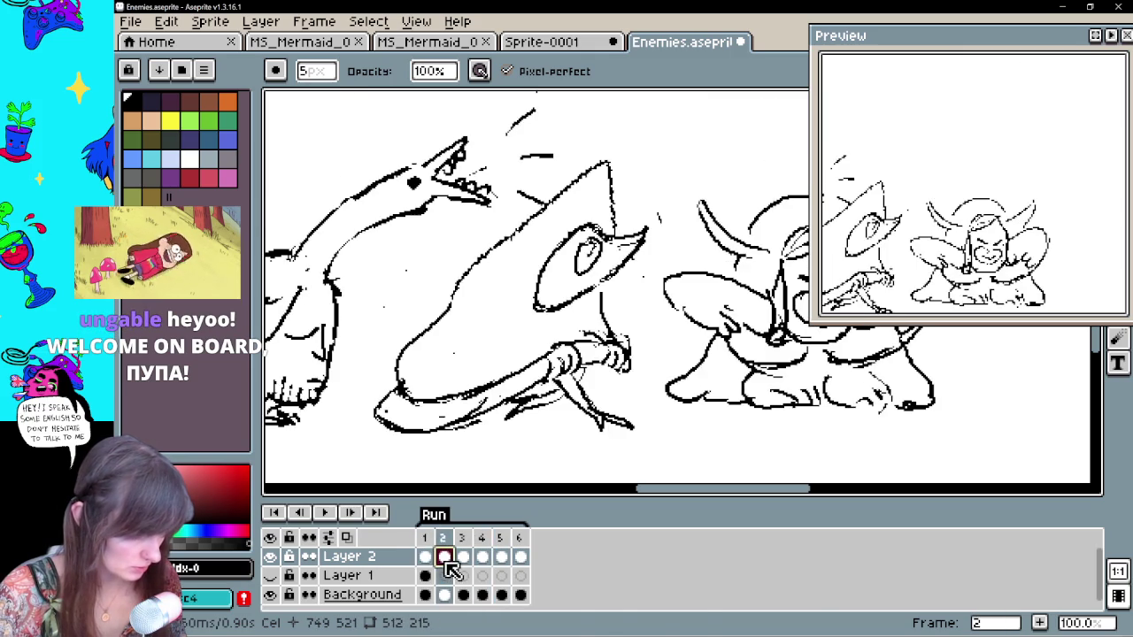
key(Left)
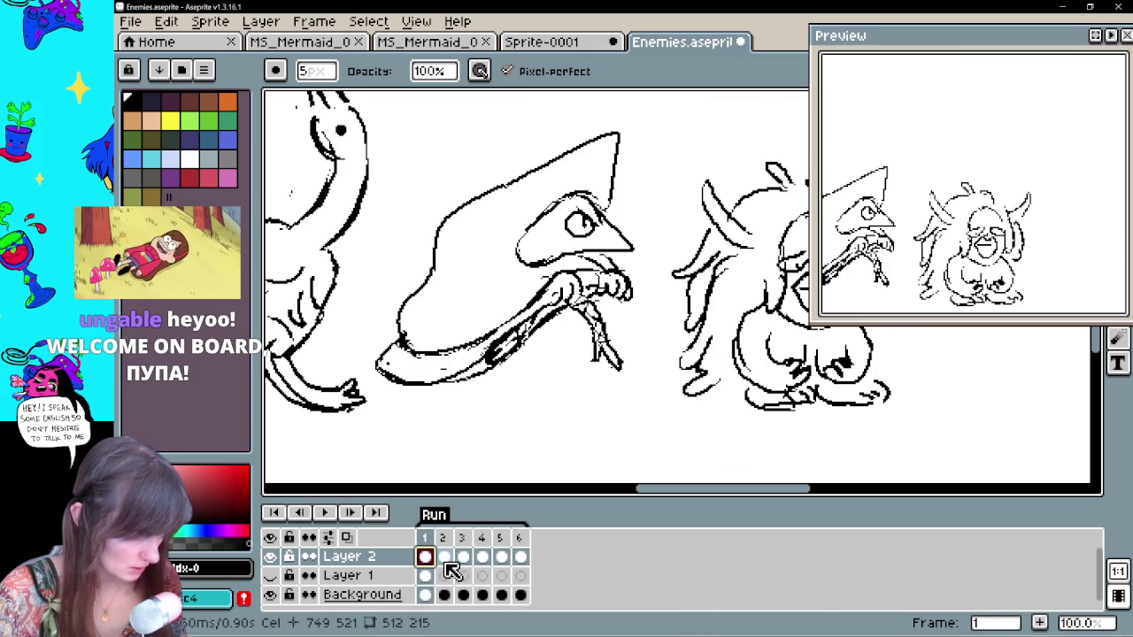
key(Right)
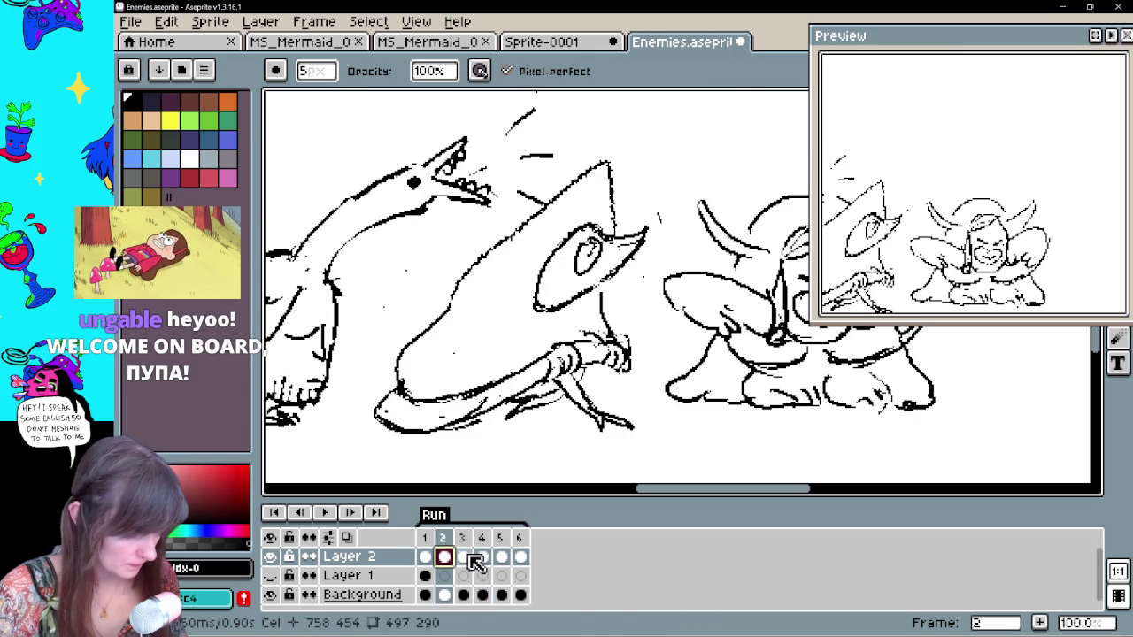
key(Right)
key(Right)
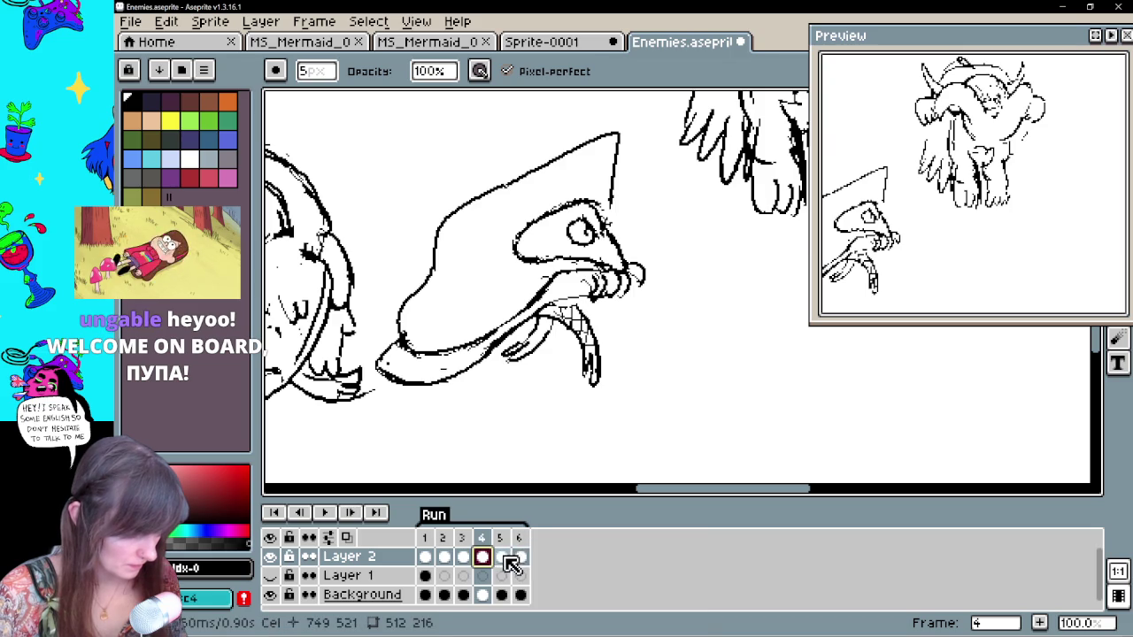
key(Right)
key(Left)
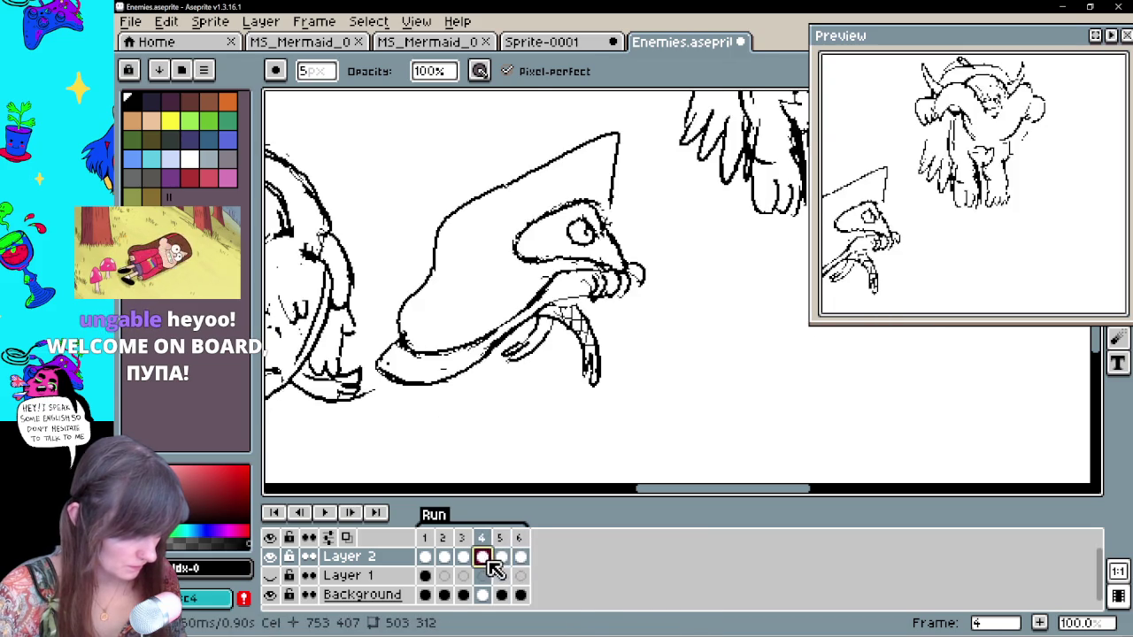
click(433, 557)
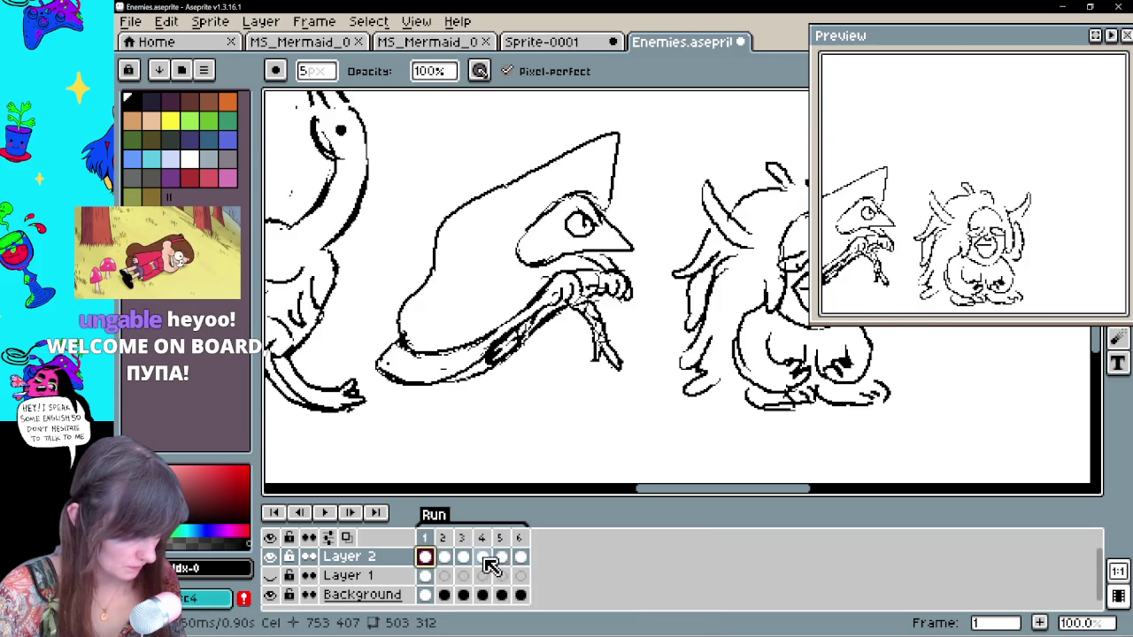
click(483, 558)
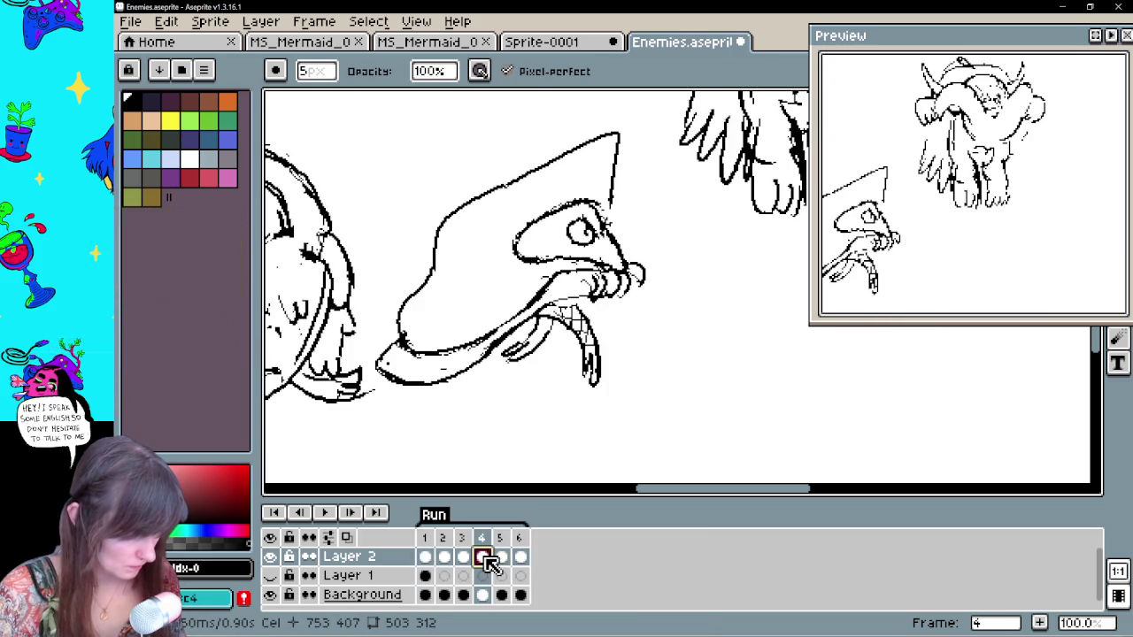
click(501, 558)
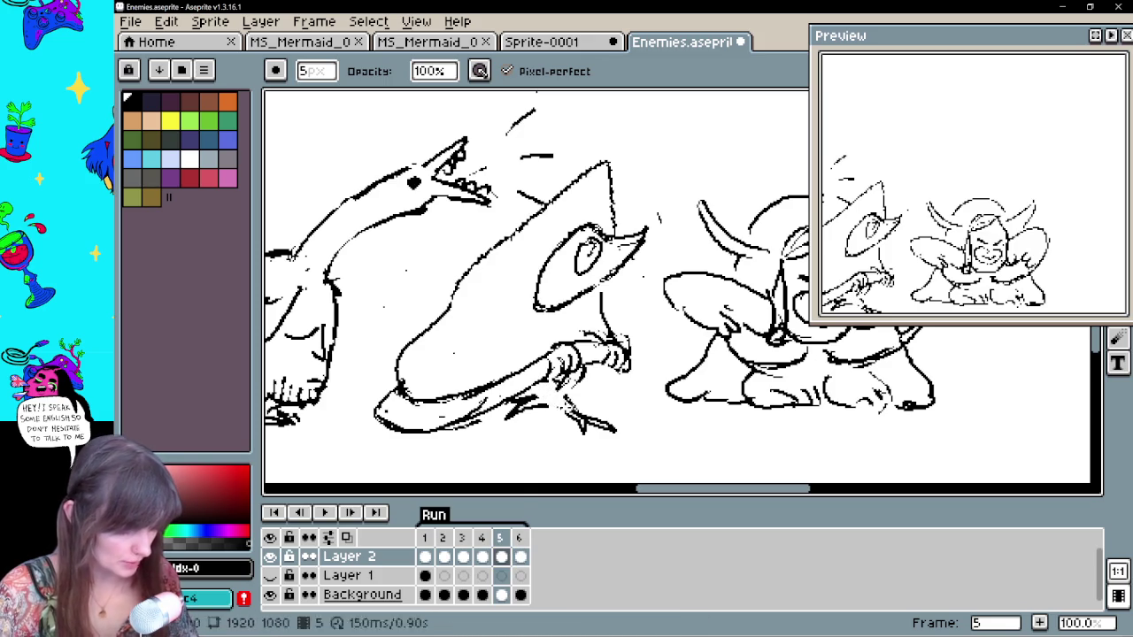
click(1117, 338)
click(425, 557)
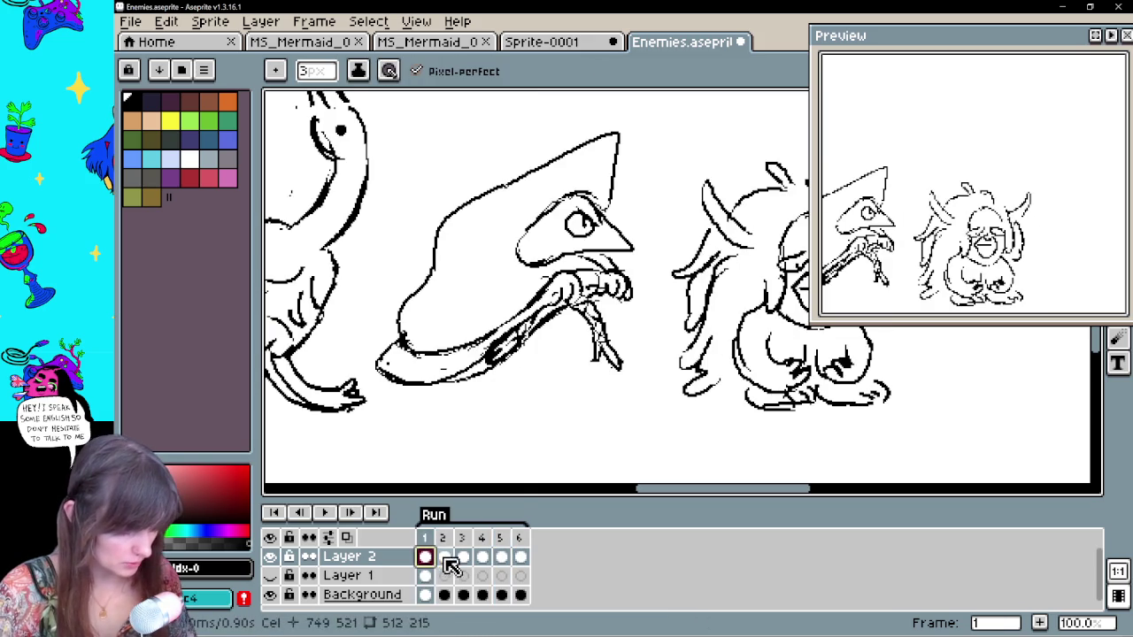
click(444, 557)
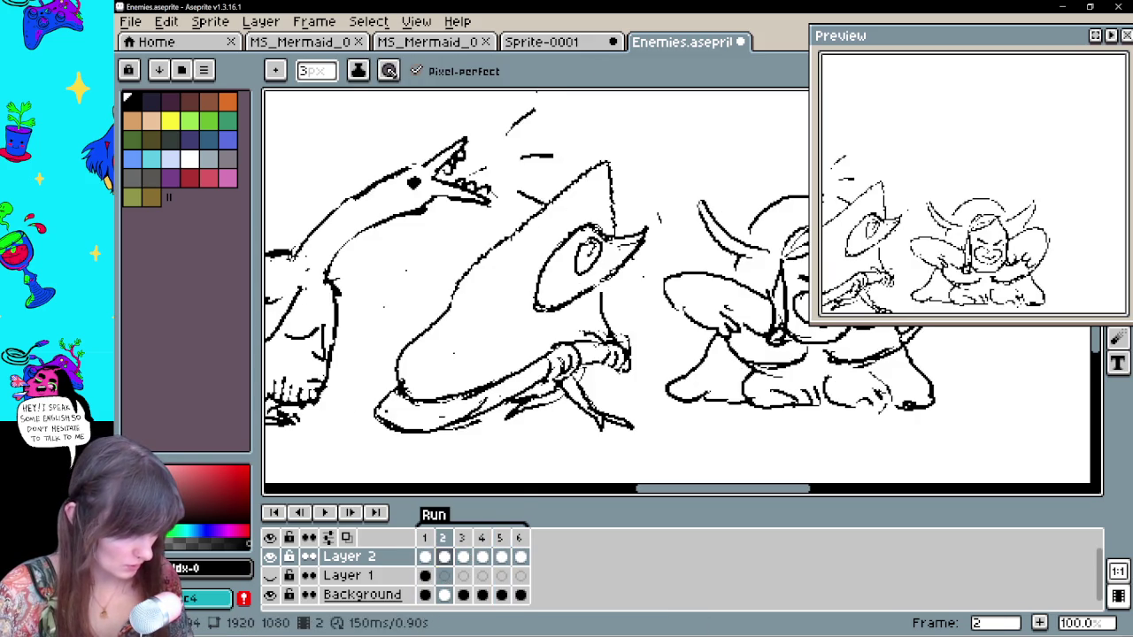
Lasso the creature's hand on the staff in frame 2 and apply the adjustment
key(e)
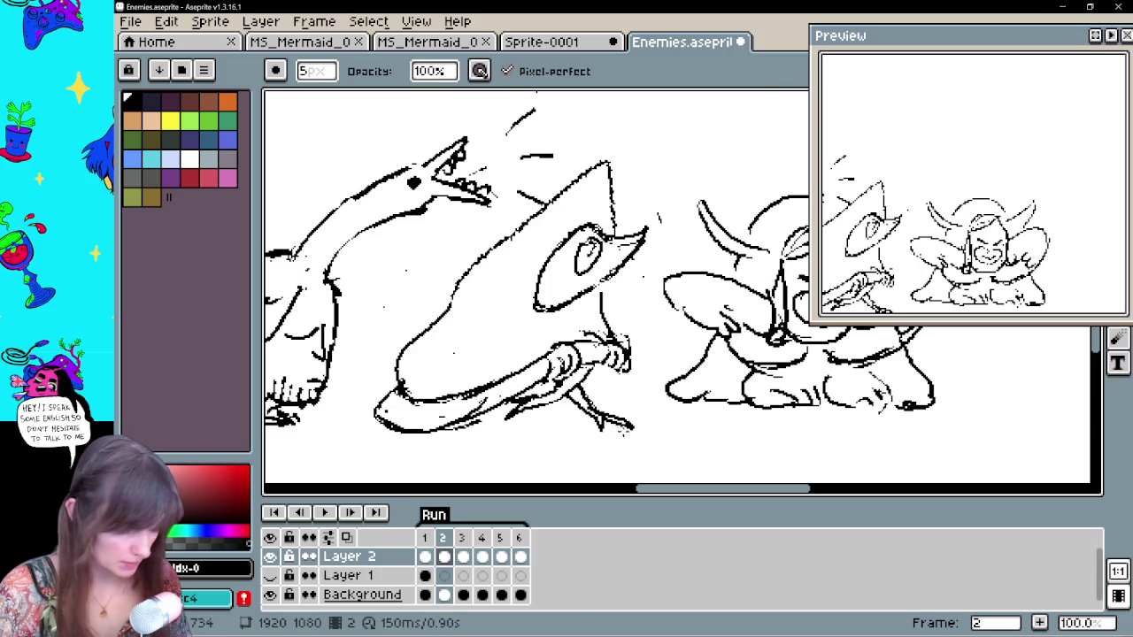
key(q)
drag(619, 389, 624, 394)
key(ctrl+d)
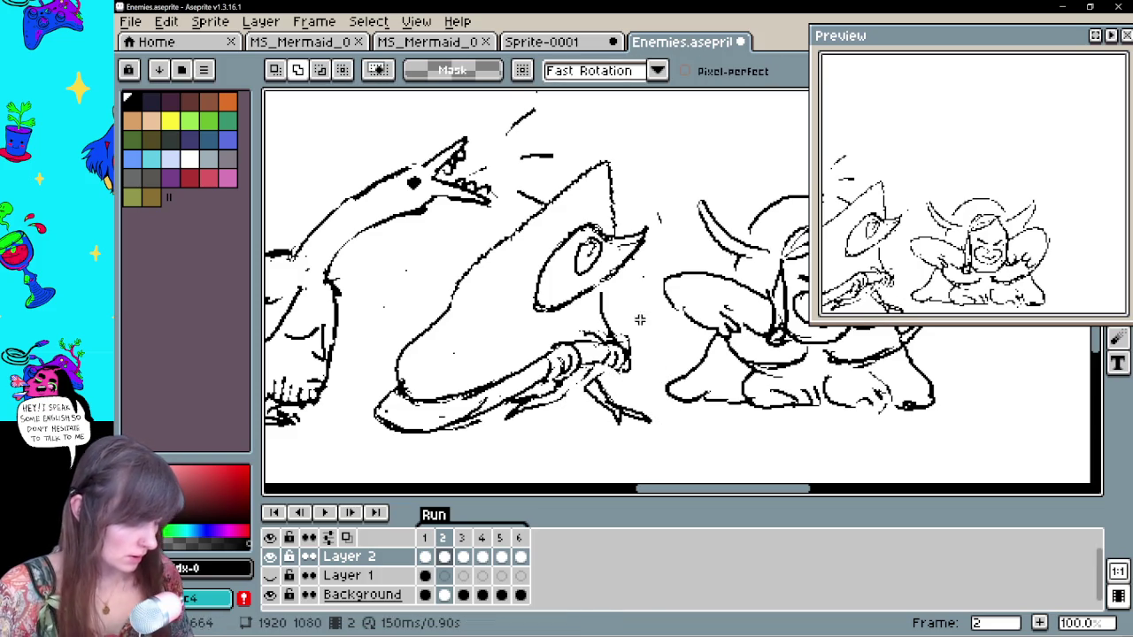
key(e)
key(b)
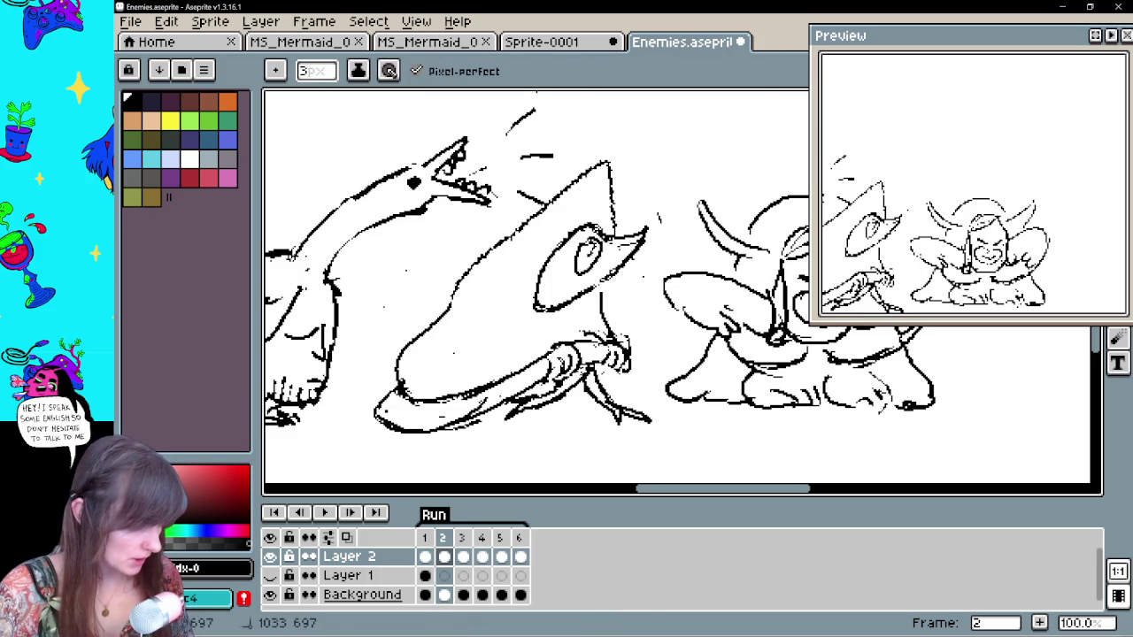
Erase stray strokes near the hand and redraw small strokes around it
key(e)
mouse_move(591, 366)
mouse_down()
mouse_move(584, 386)
mouse_move(537, 413)
mouse_up()
key(b)
key(e)
key(b)
drag(581, 363, 598, 391)
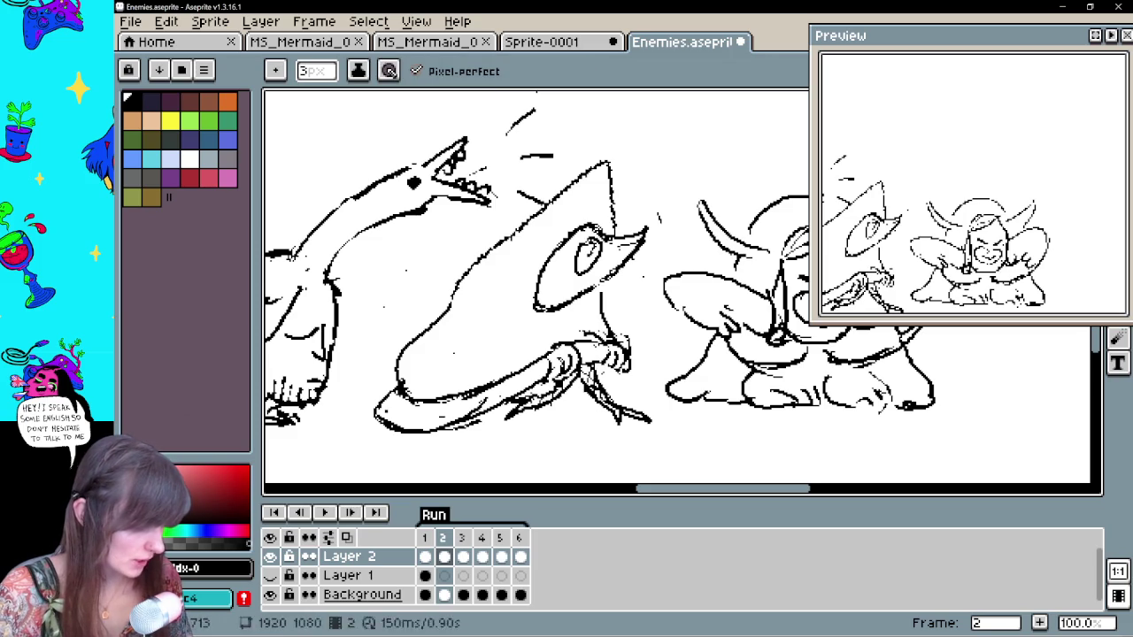
key(e)
key(b)
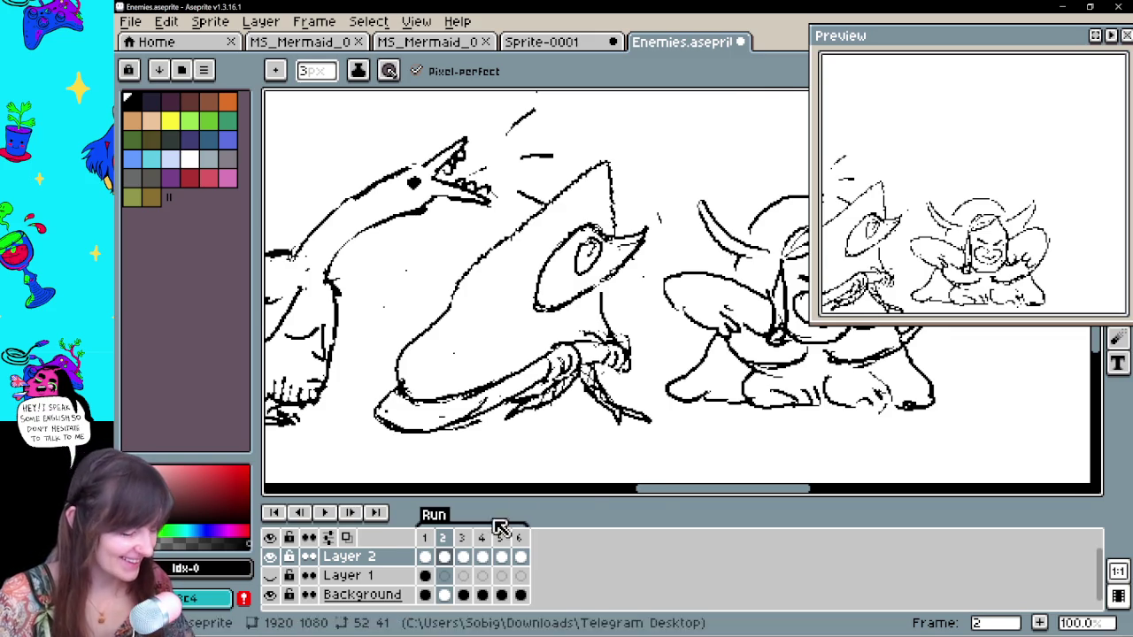
key(Right)
key(Right)
Check frames 5 and 6, then play the animation from frame 1
click(500, 556)
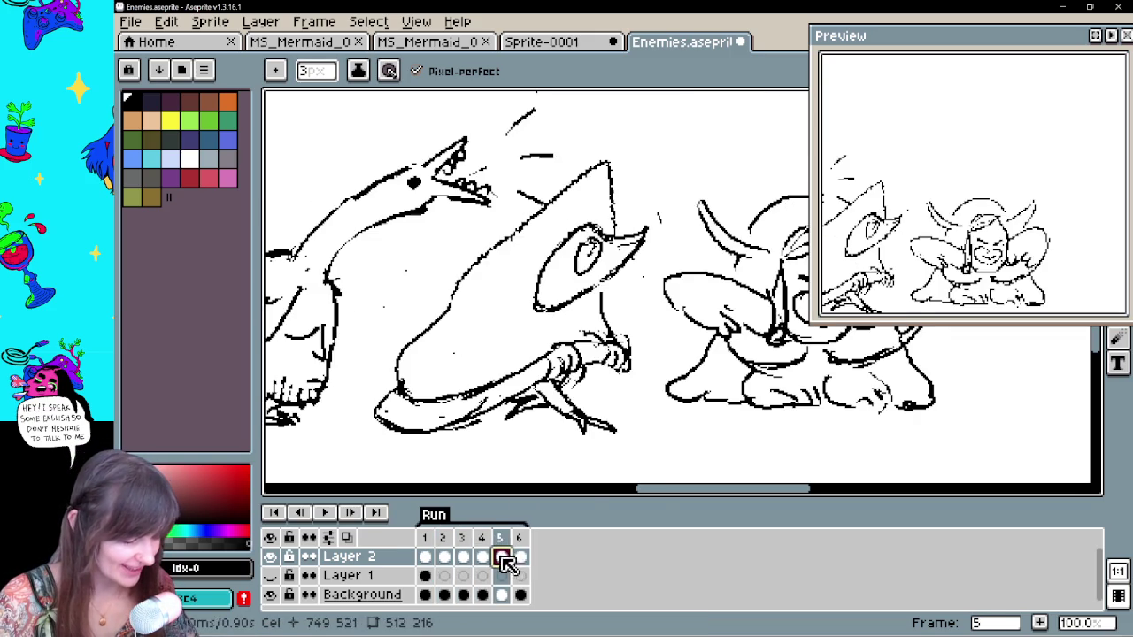
click(519, 556)
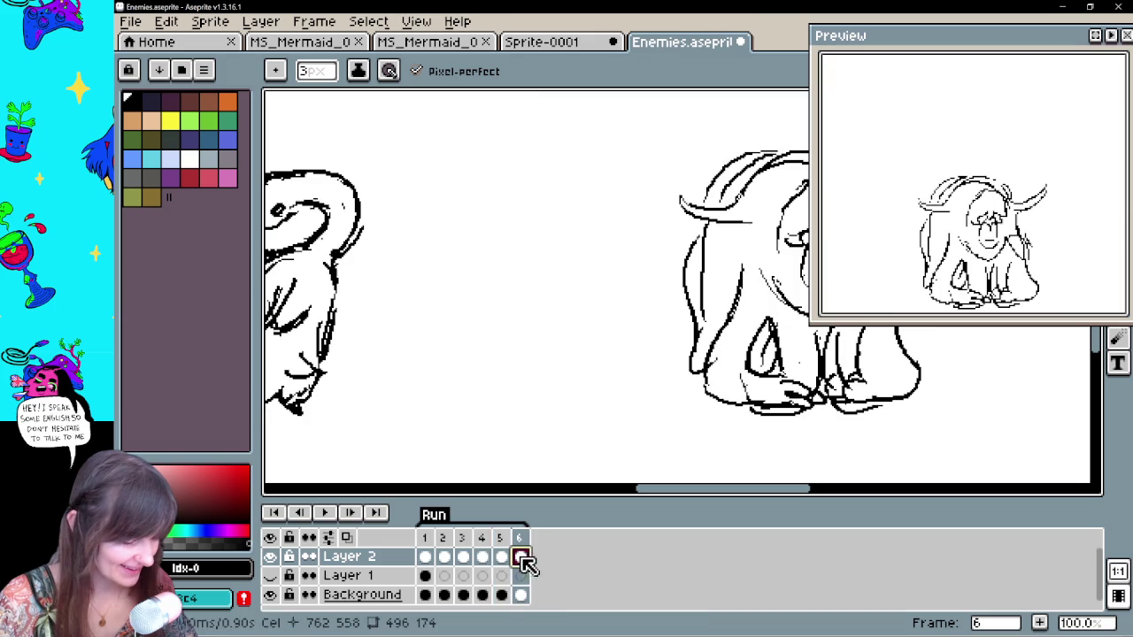
click(462, 557)
click(500, 557)
click(520, 556)
key(e)
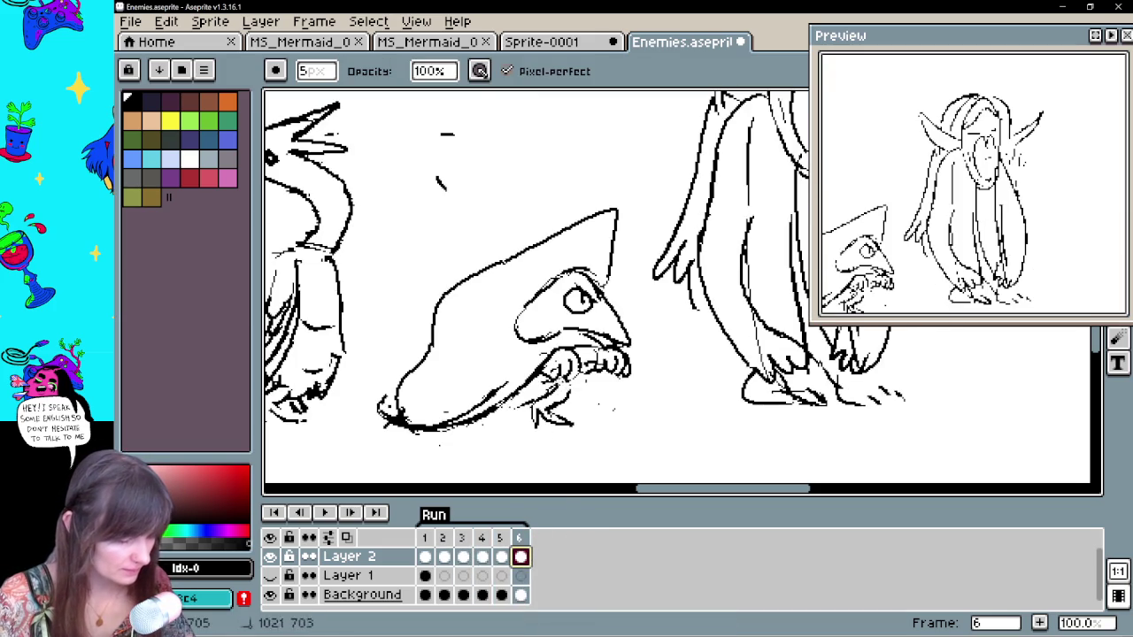
click(500, 557)
click(522, 557)
key(b)
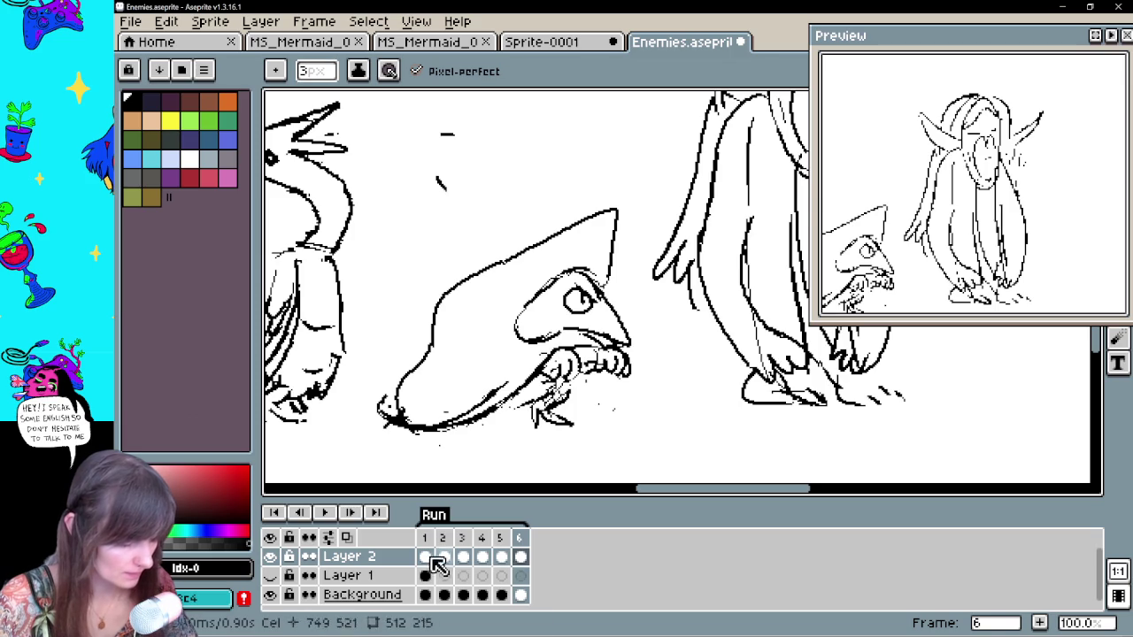
click(425, 557)
click(329, 515)
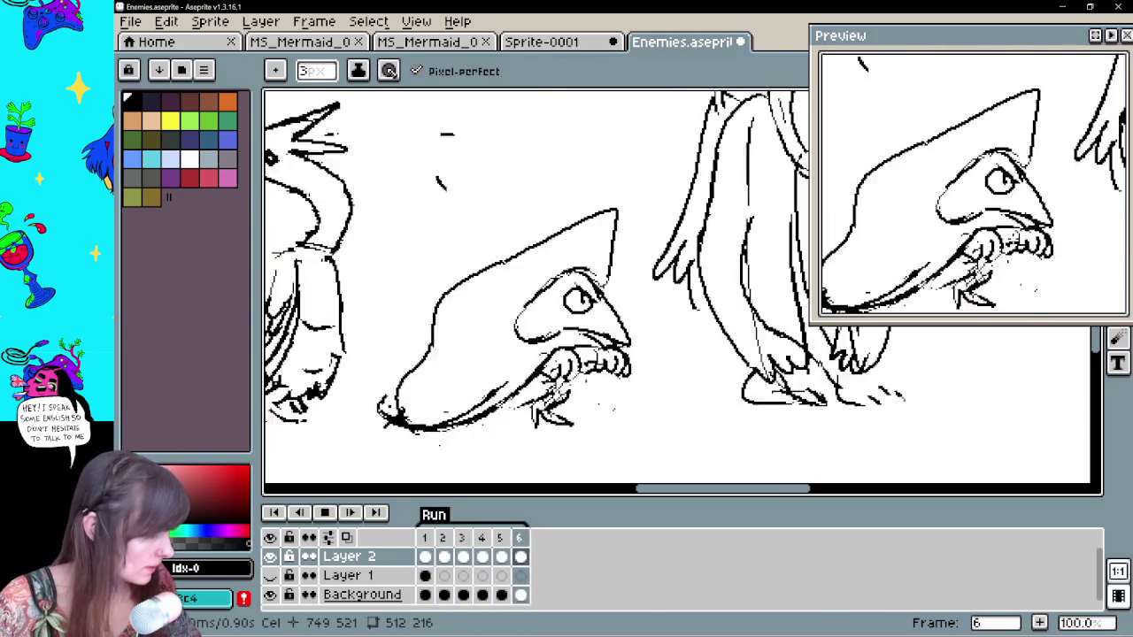
Enlarge the Preview window, adjust the view, stop playback and return to frame 1
mouse_move(809, 320)
mouse_down()
mouse_move(757, 414)
mouse_move(766, 382)
mouse_up()
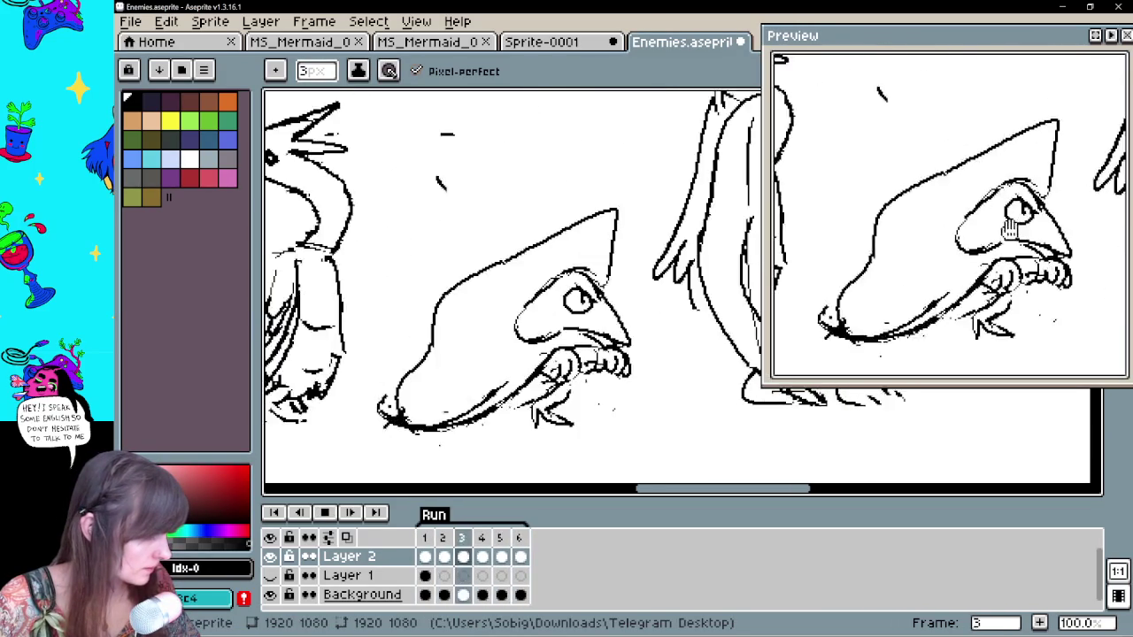
scroll(544, 347, down, 2)
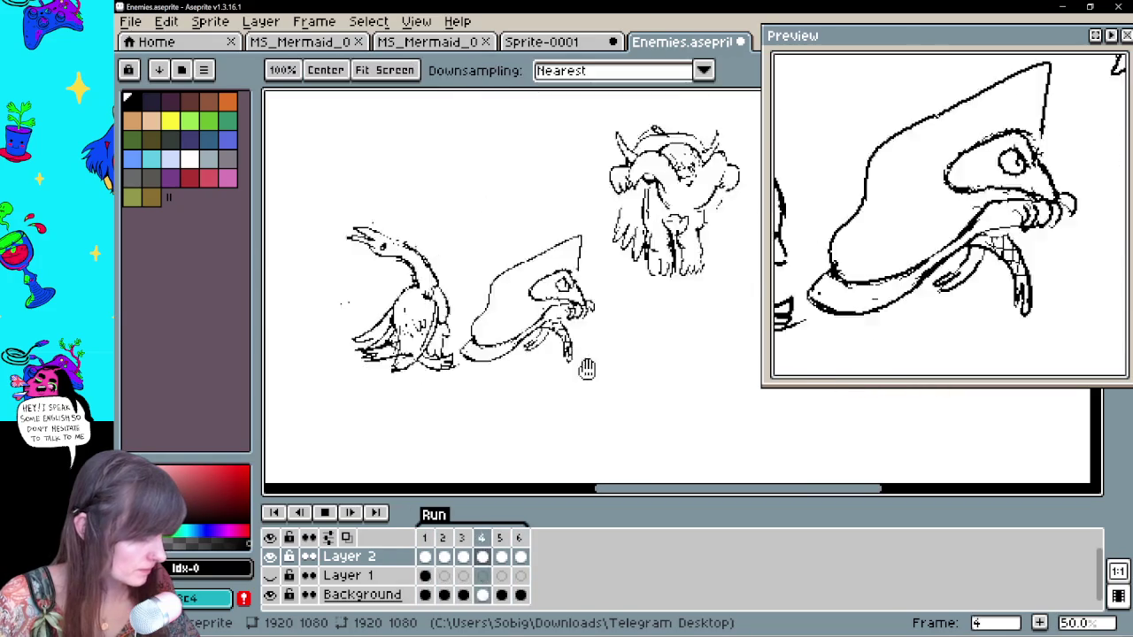
drag(573, 382, 572, 358)
scroll(574, 357, up, 2)
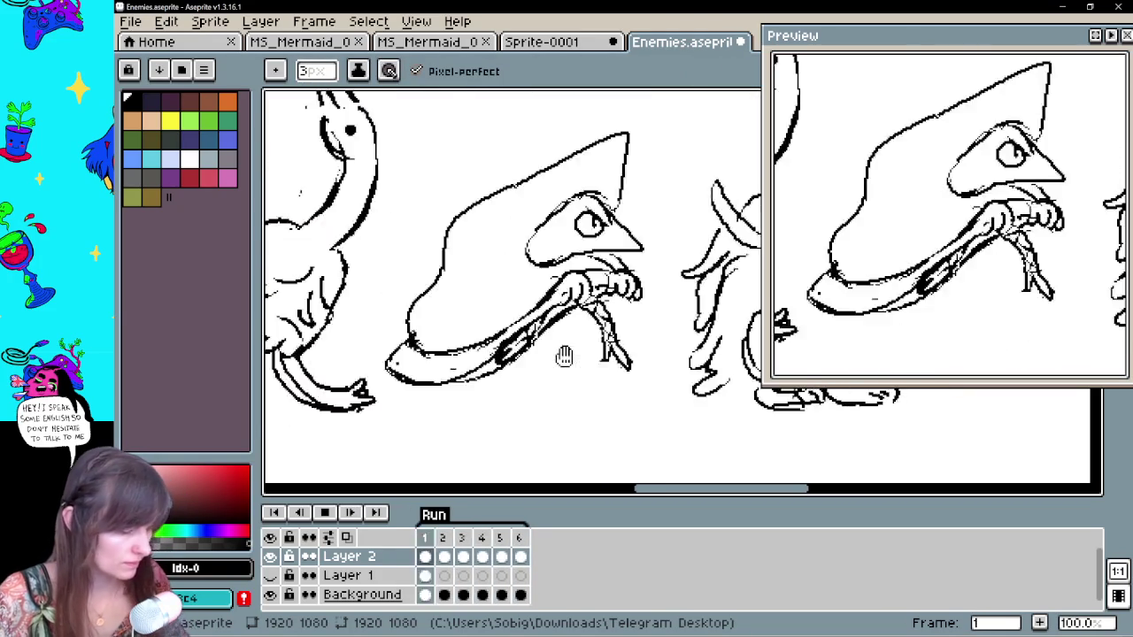
click(324, 512)
key(Home)
drag(653, 379, 614, 380)
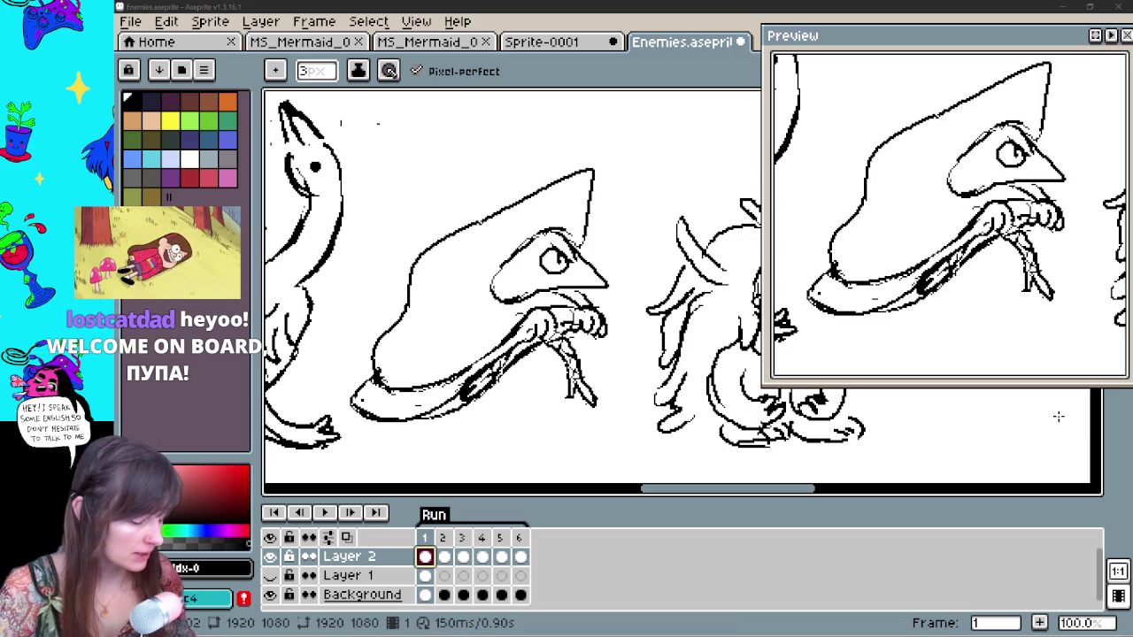
Compare frames 2 and 1, dismissing the Canvas Size dialog twice unchanged
click(444, 558)
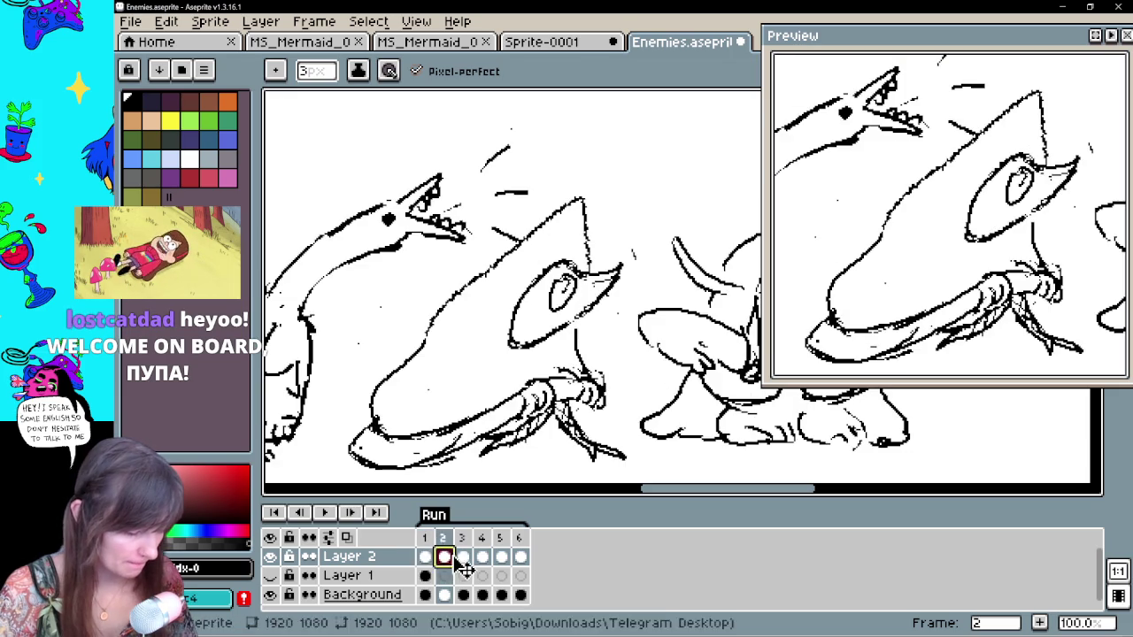
click(425, 557)
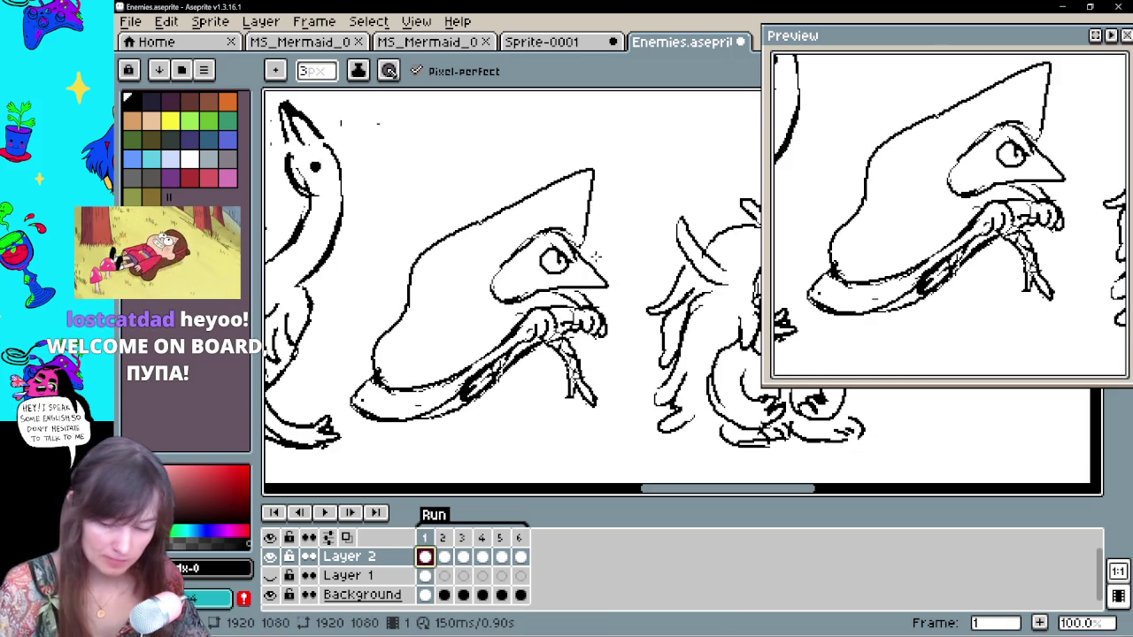
key(ctrl+alt+c)
click(1066, 409)
key(ctrl+alt+c)
click(1072, 411)
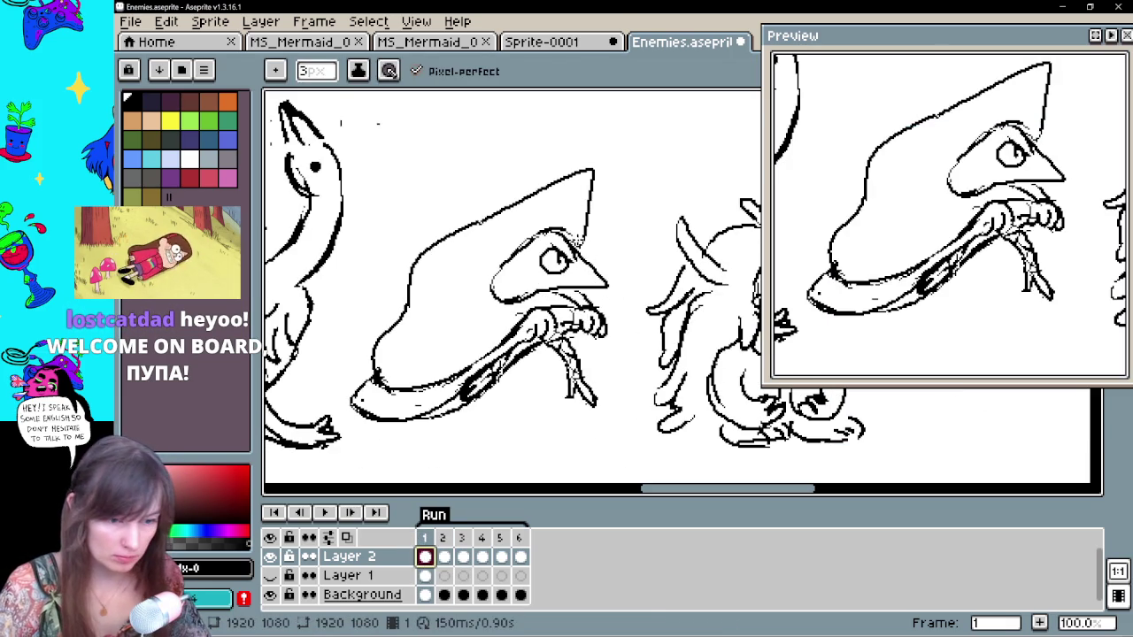
Draw the fin's right edge and a new eye on frame 1, then advance to frame 3
key(e)
drag(575, 237, 609, 285)
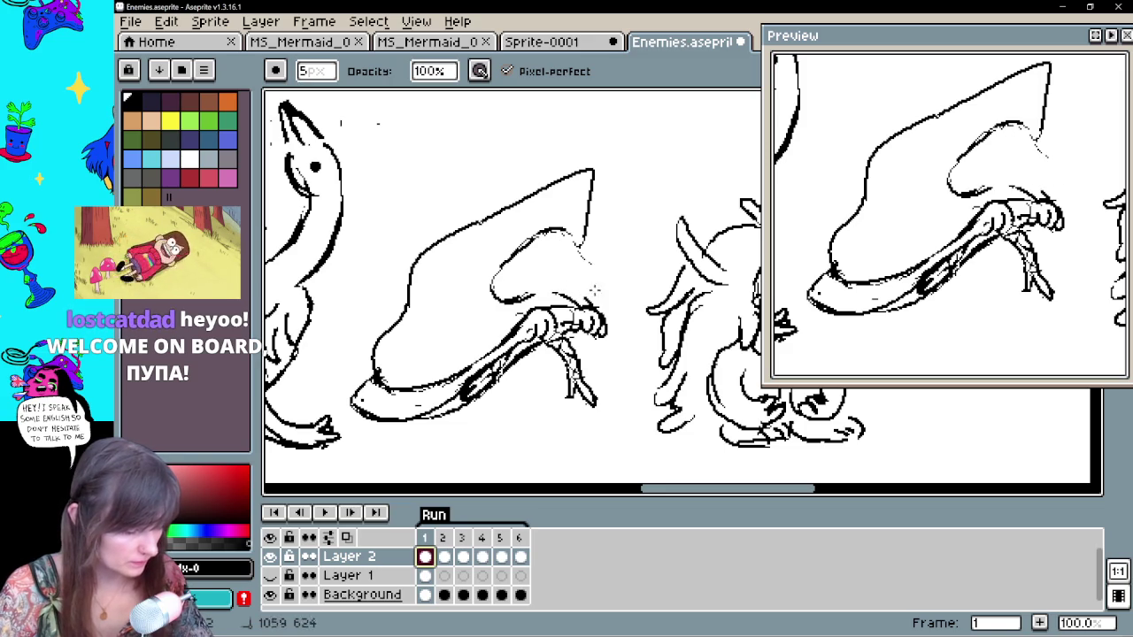
key(ctrl+z)
key(v)
key(b)
drag(589, 256, 607, 290)
drag(526, 268, 529, 259)
key(v)
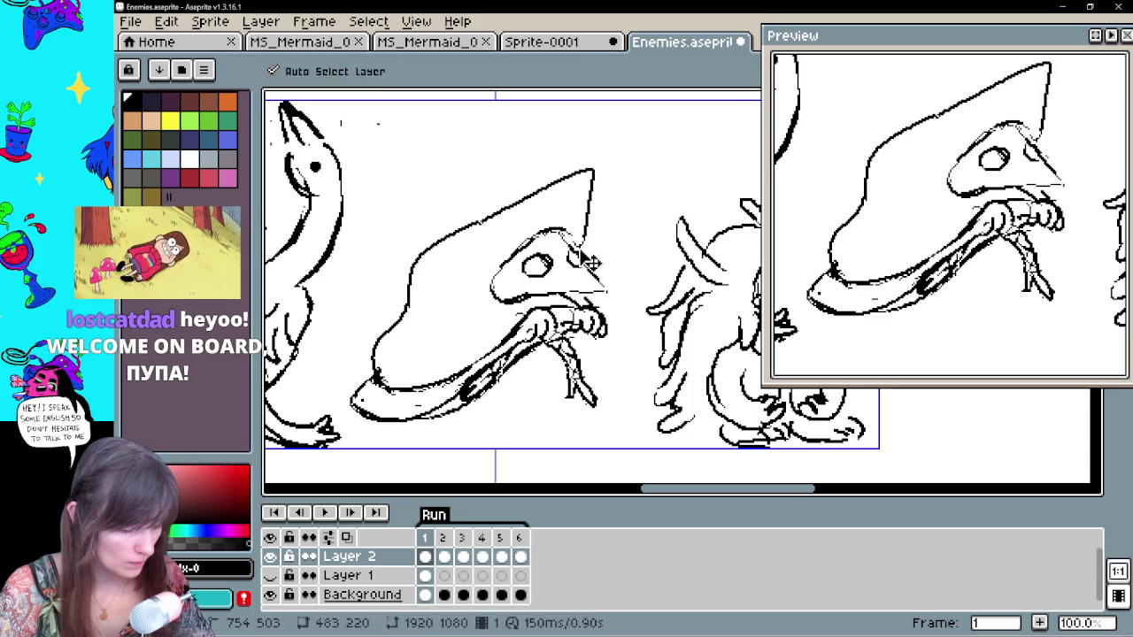
key(b)
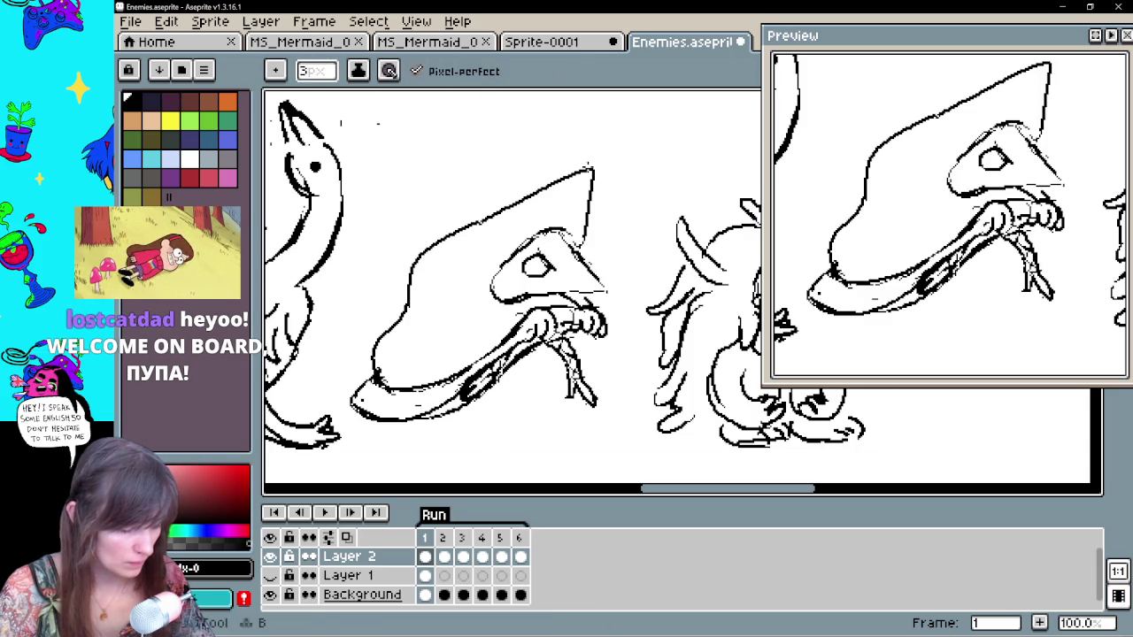
click(444, 556)
click(463, 557)
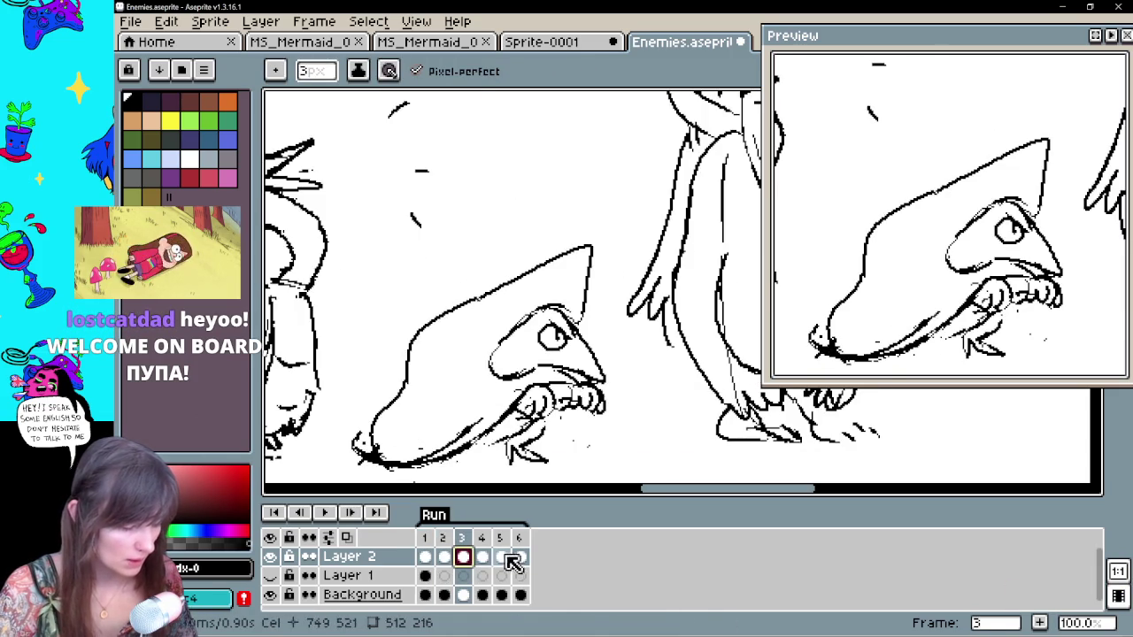
On frame 3, replace the shark's eye with a new outline, pointed beak and small iris
key(e)
drag(571, 368, 527, 364)
mouse_move(562, 329)
mouse_down()
mouse_move(538, 347)
mouse_move(505, 338)
mouse_move(519, 372)
mouse_up()
key(b)
mouse_move(527, 317)
mouse_down()
mouse_move(531, 367)
mouse_move(598, 359)
mouse_up()
drag(576, 320, 614, 371)
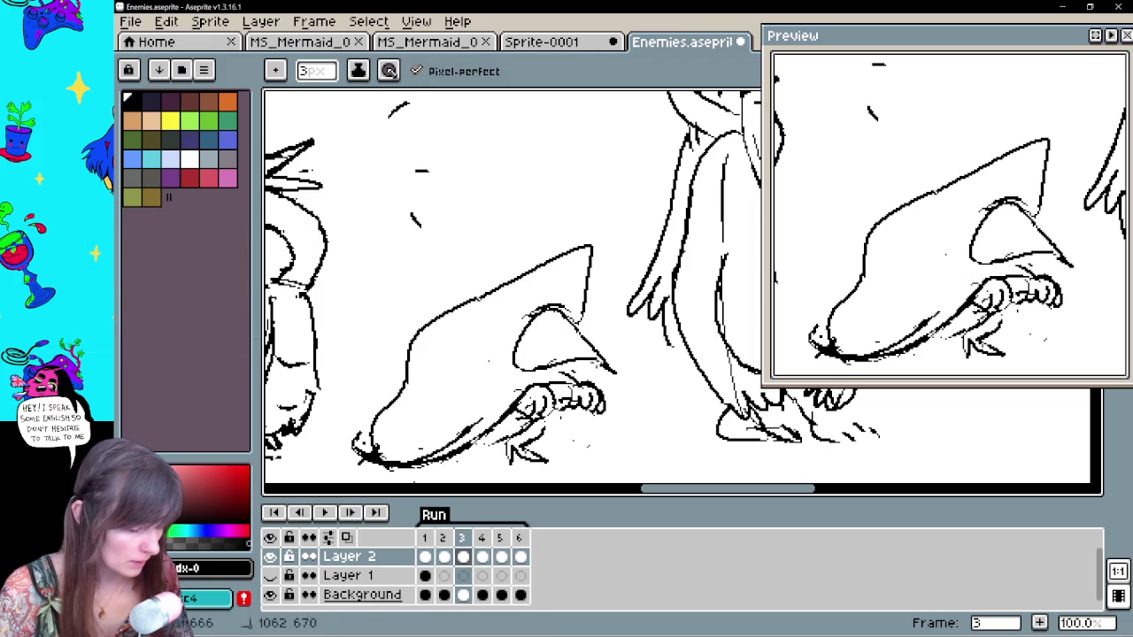
drag(560, 328, 561, 329)
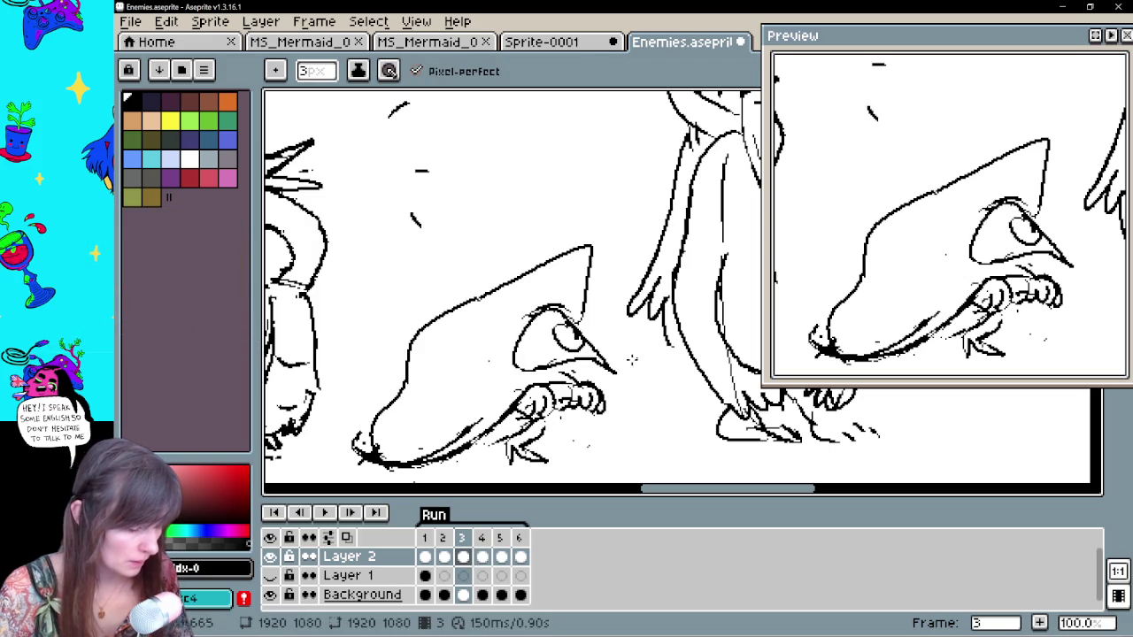
Step to frame 4 and extend the shark's beak to a point
key(Left)
key(Left)
key(Right)
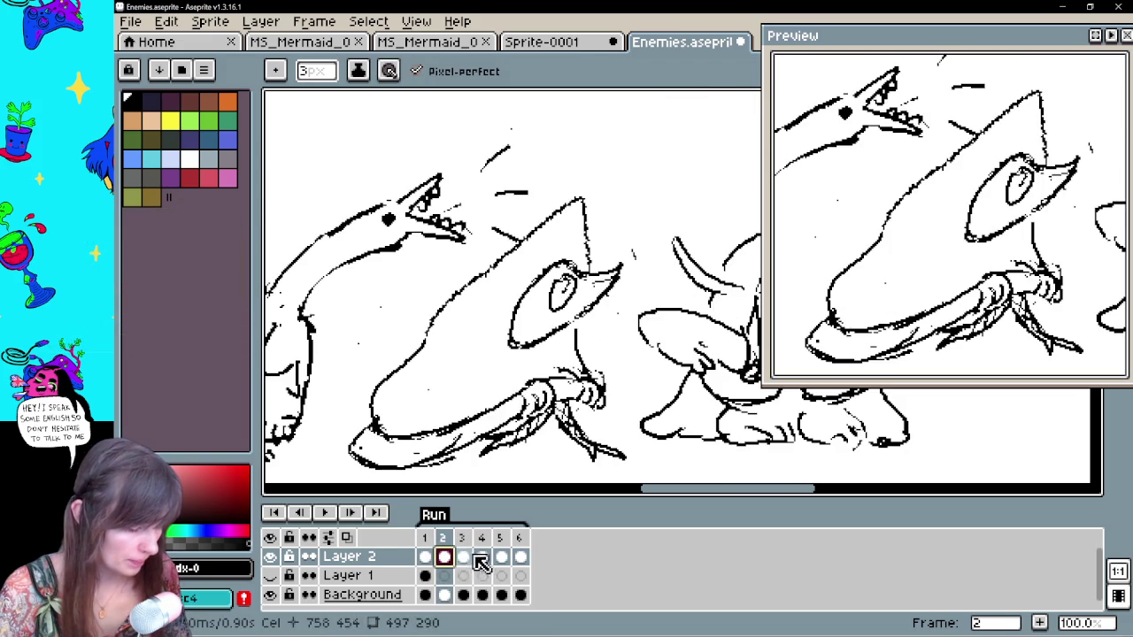
key(Right)
key(Right)
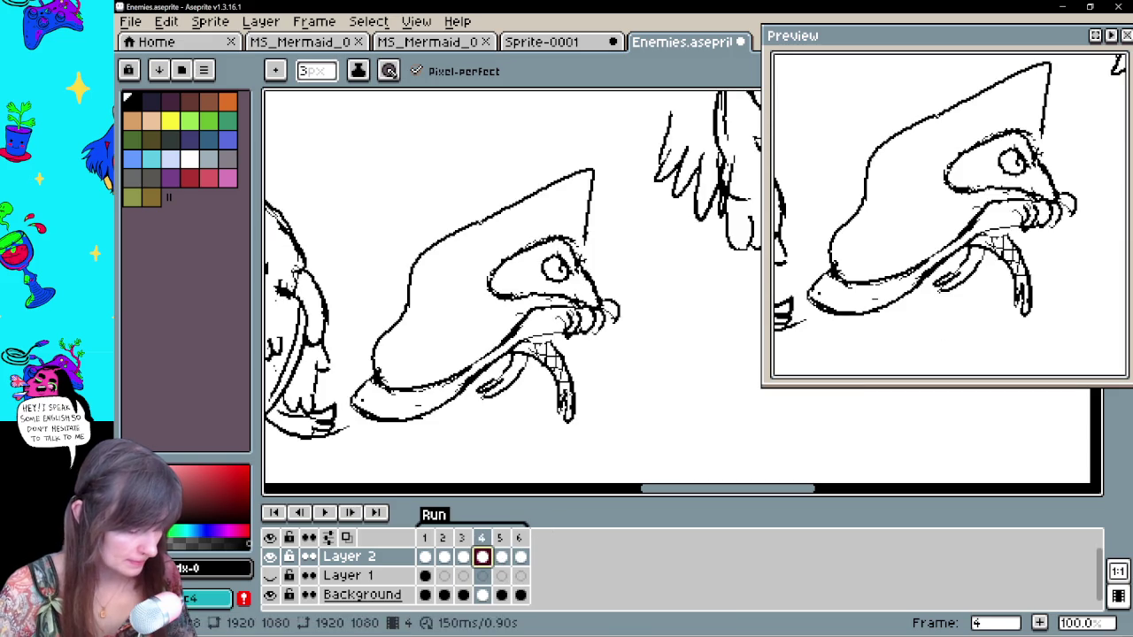
key(e)
key(b)
drag(586, 285, 618, 317)
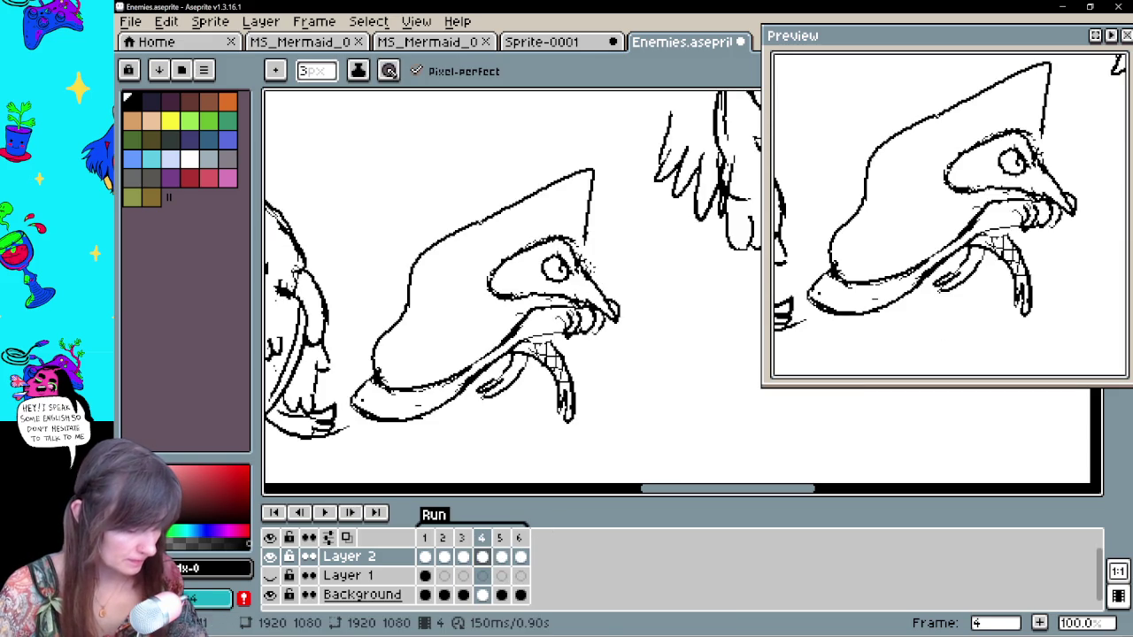
key(e)
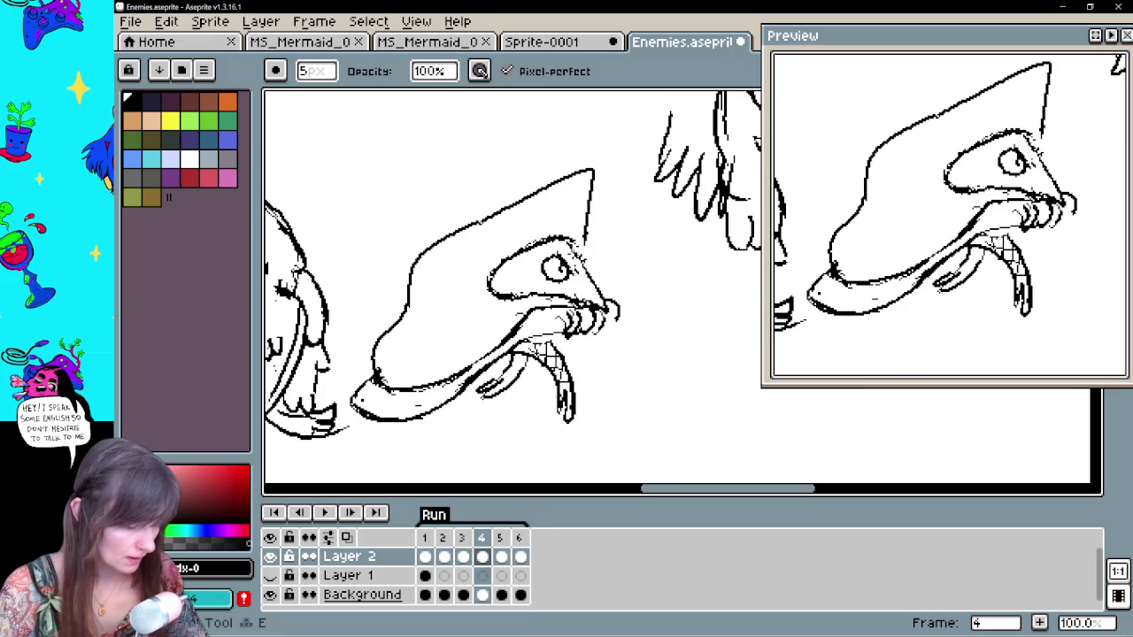
key(b)
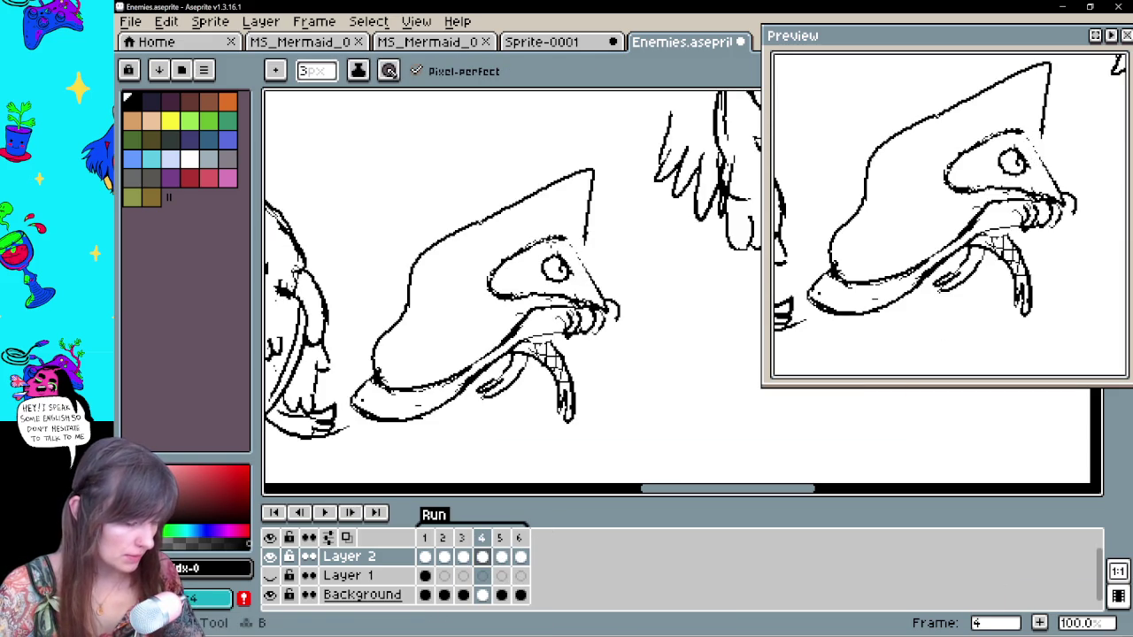
Compare frame 4 with frames 2, 3 and 5, then select all and shift its drawing
click(501, 556)
key(e)
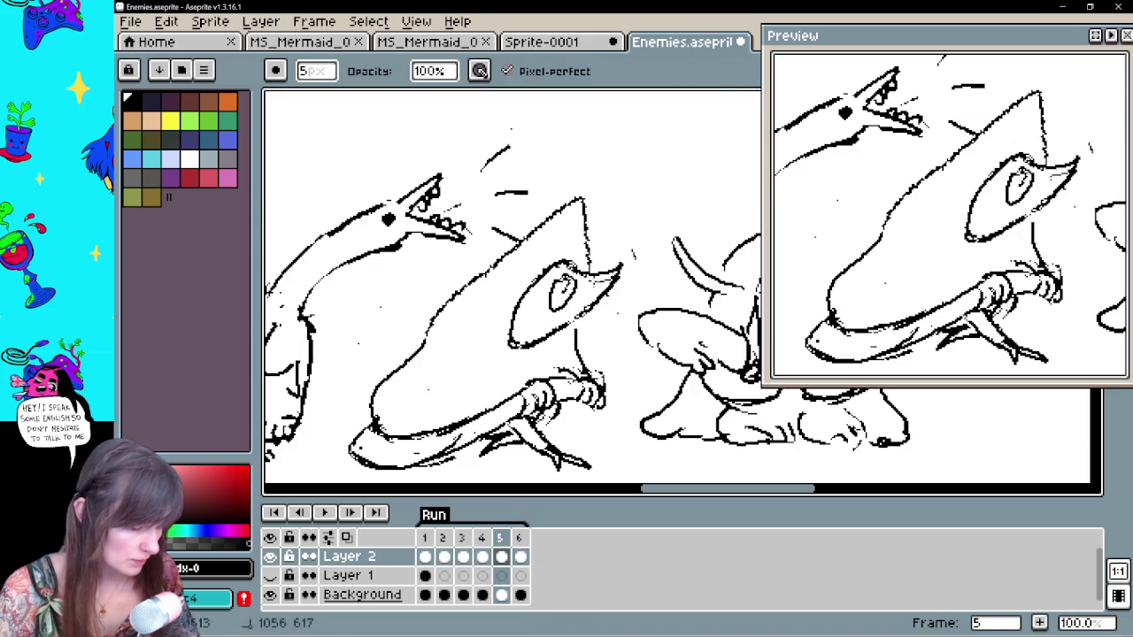
click(483, 560)
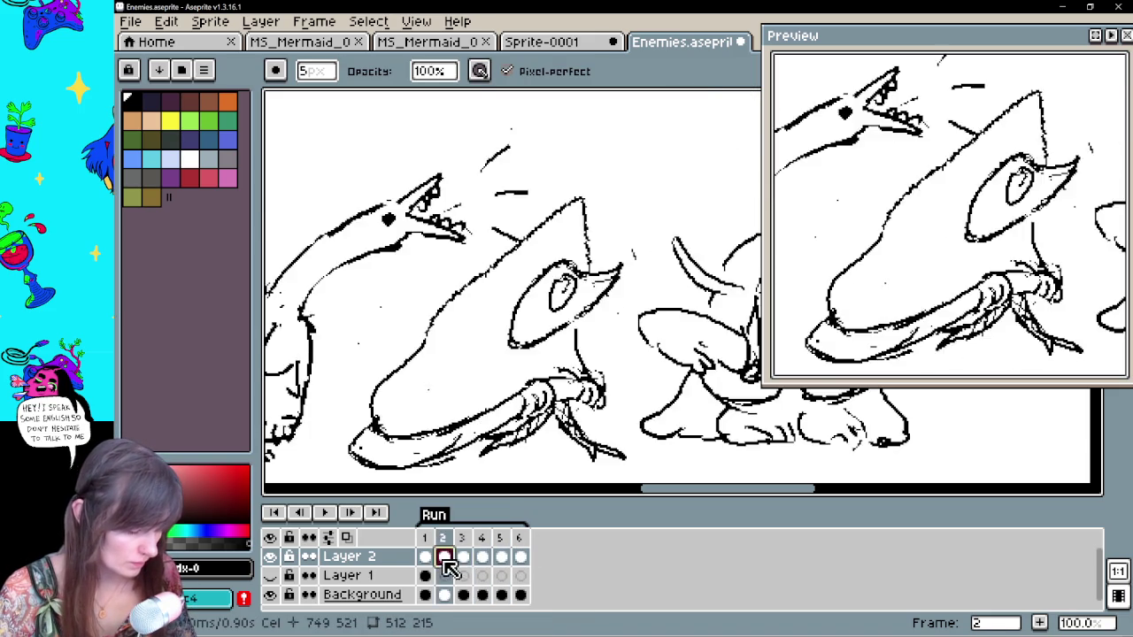
click(442, 558)
click(462, 558)
click(487, 559)
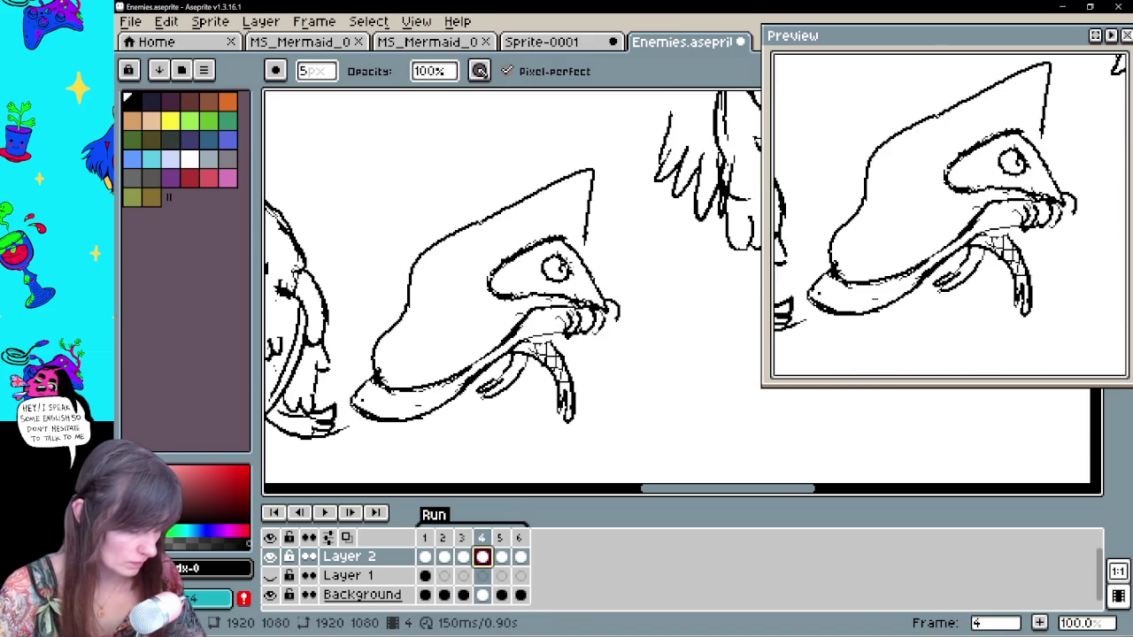
key(ctrl+a)
mouse_move(603, 279)
mouse_down()
mouse_move(598, 267)
mouse_move(611, 297)
mouse_up()
key(b)
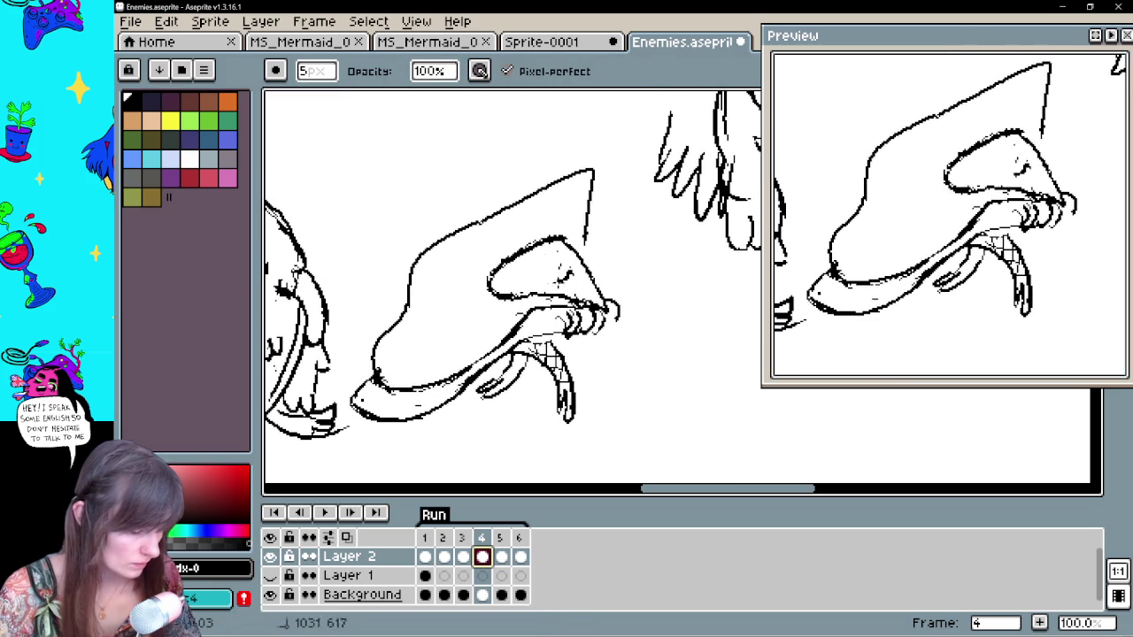
Redraw frame 4's head with a rounded curve and dark-pupil eye, then nudge the drawing up-right
mouse_move(522, 301)
mouse_down()
mouse_move(503, 265)
mouse_move(553, 237)
mouse_move(508, 296)
mouse_up()
key(b)
drag(567, 252, 583, 305)
drag(566, 249, 577, 269)
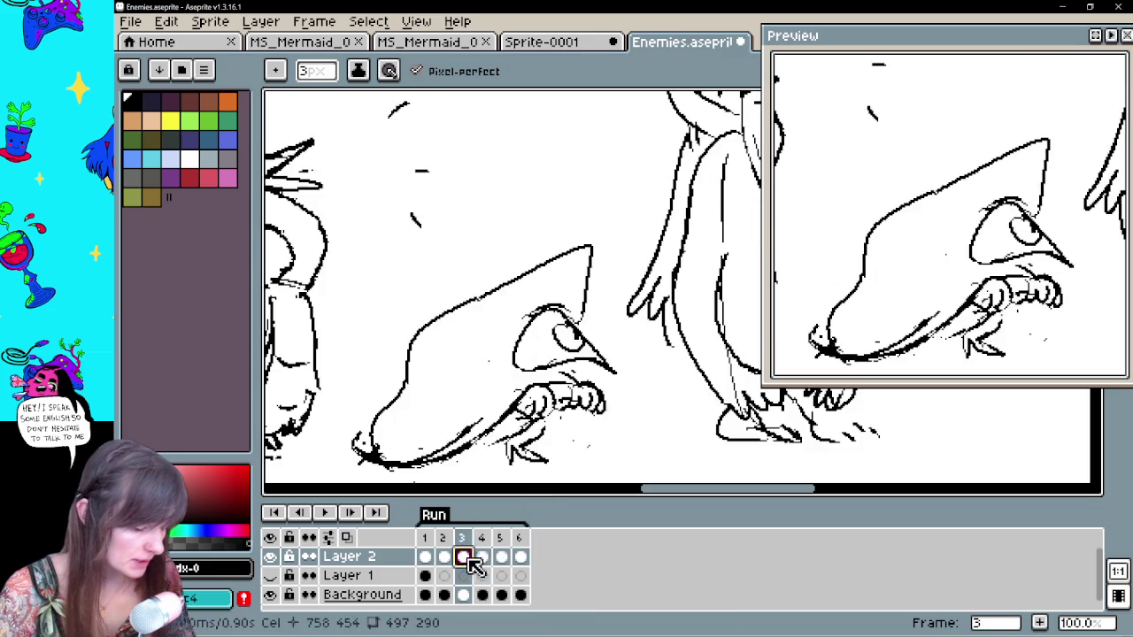
click(481, 556)
drag(573, 302, 591, 281)
key(Return)
Select and adjust the shark's eye on frame 4, then confirm
scroll(588, 293, down, 2)
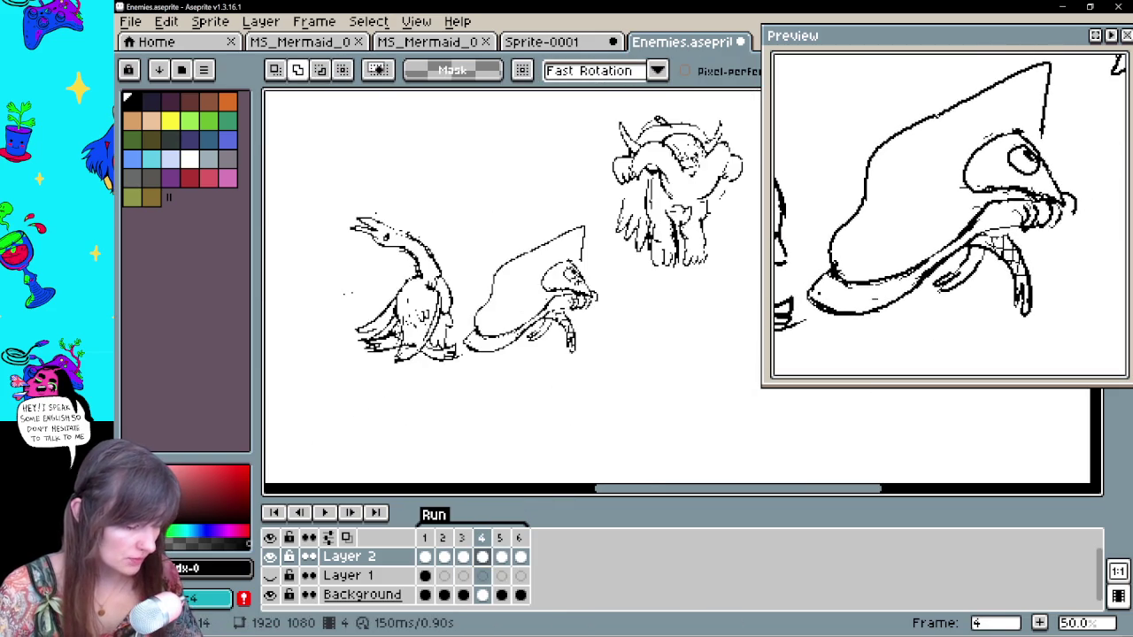
scroll(557, 238, up, 2)
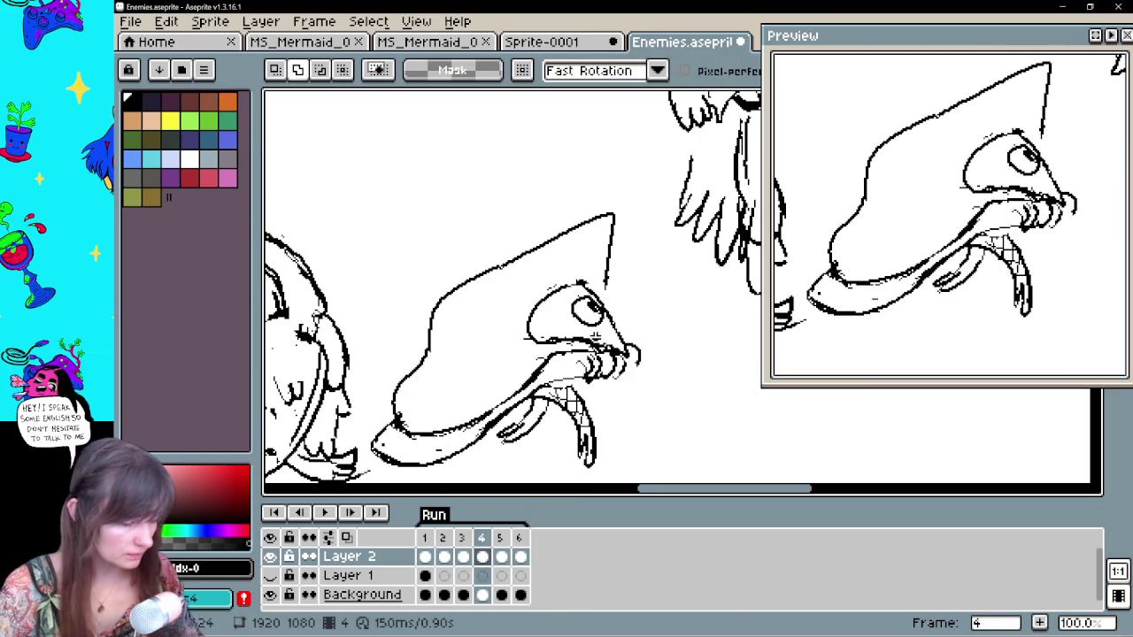
mouse_move(580, 288)
mouse_down()
mouse_move(567, 292)
mouse_move(578, 316)
mouse_up()
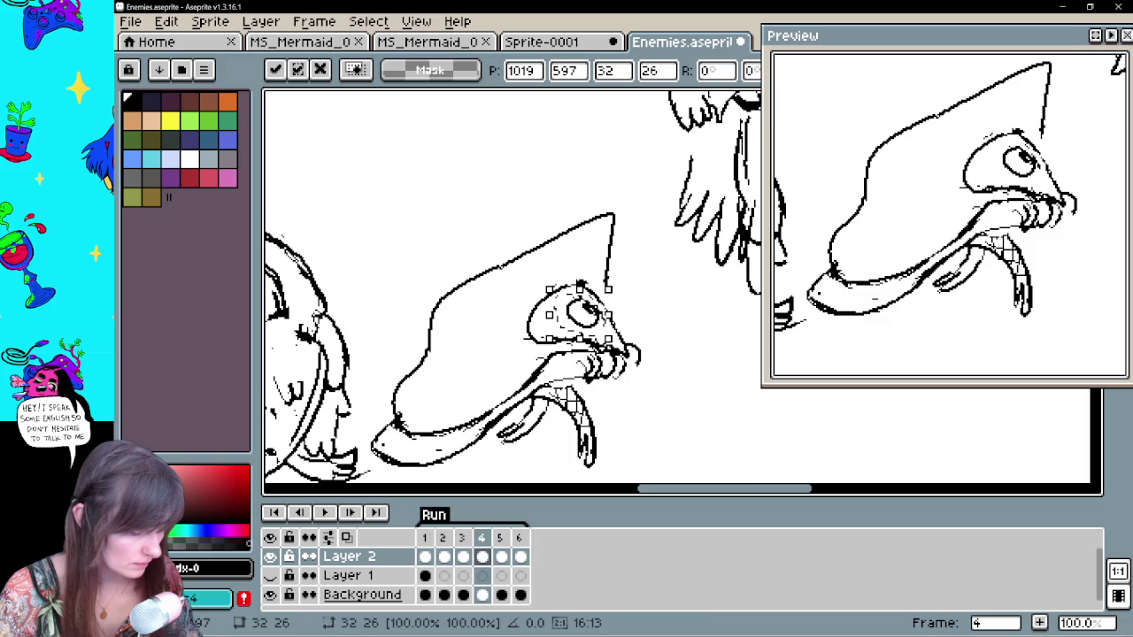
key(Return)
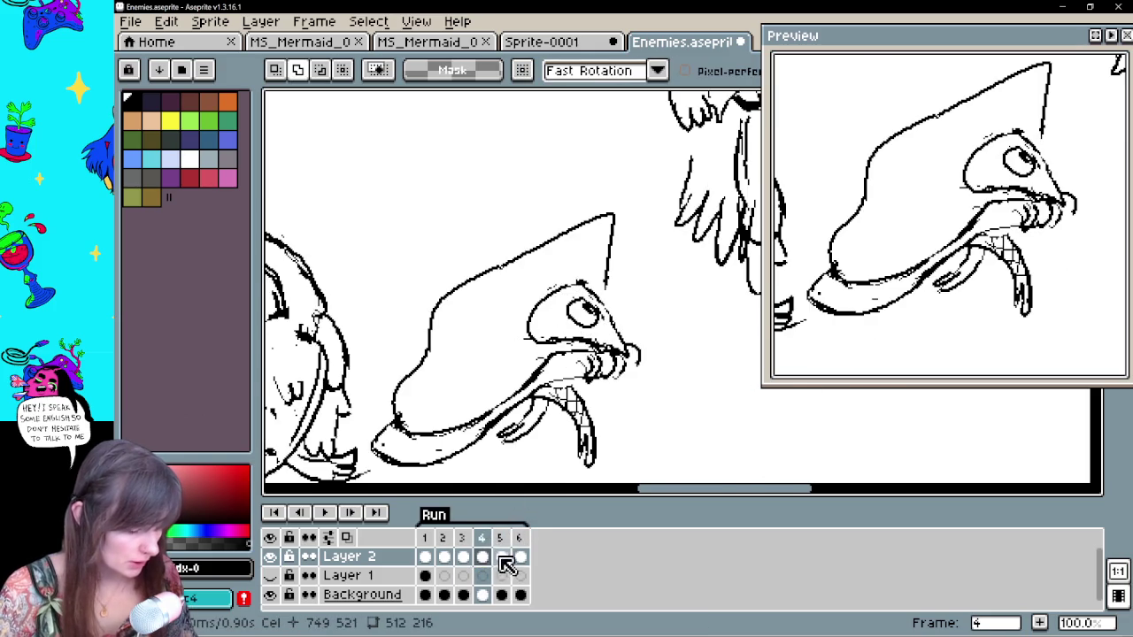
Review frames 5 and 6 against frame 1
click(501, 556)
click(520, 556)
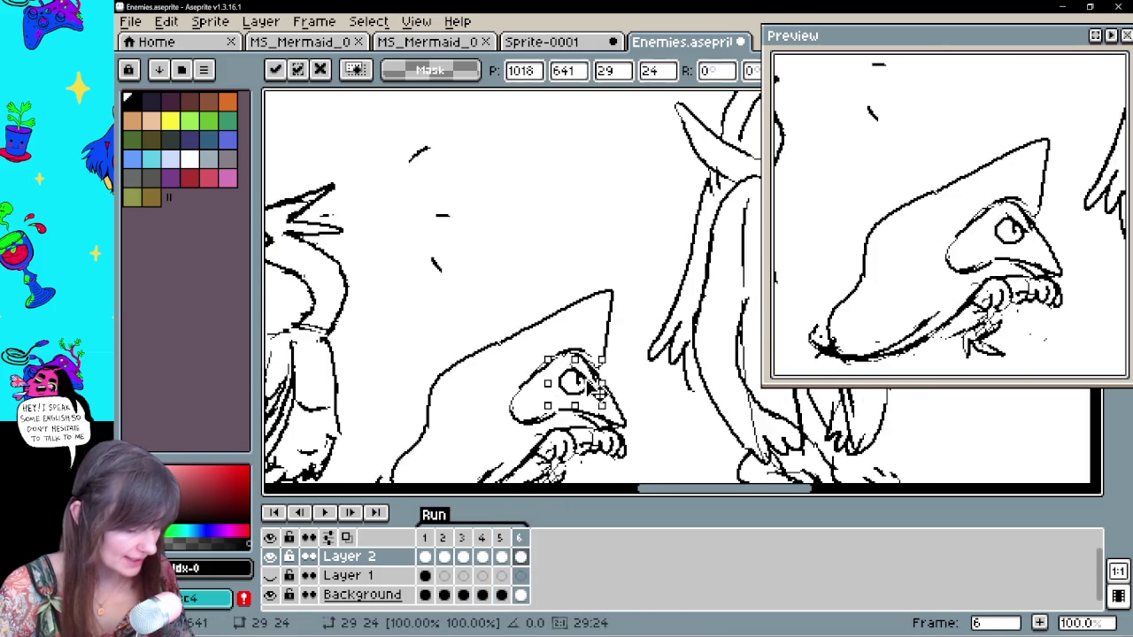
click(425, 555)
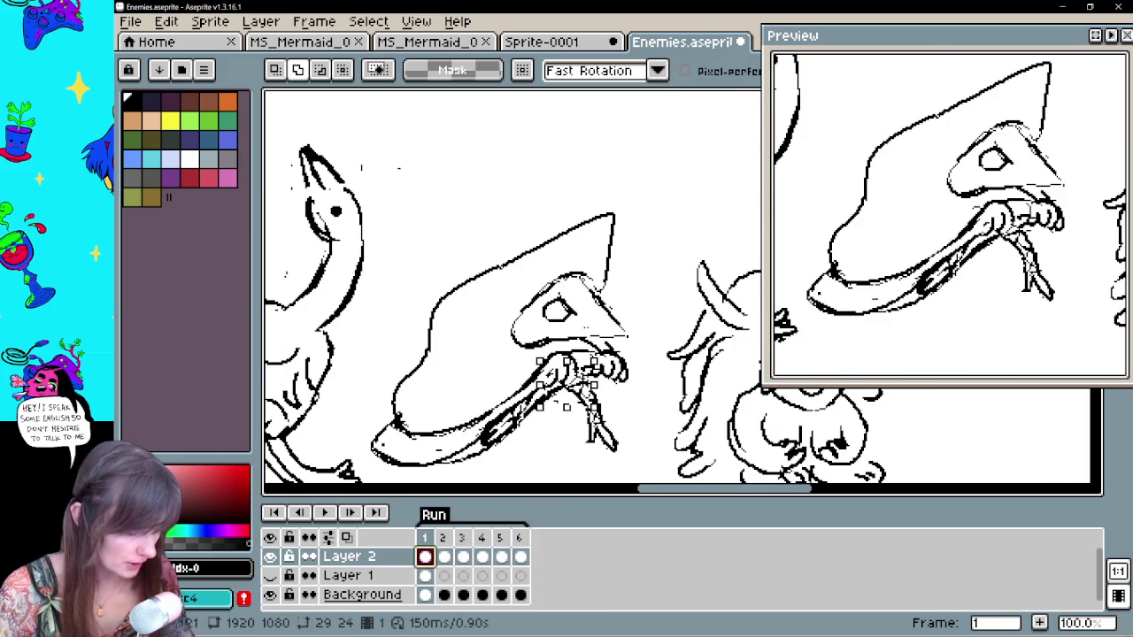
click(523, 557)
click(426, 560)
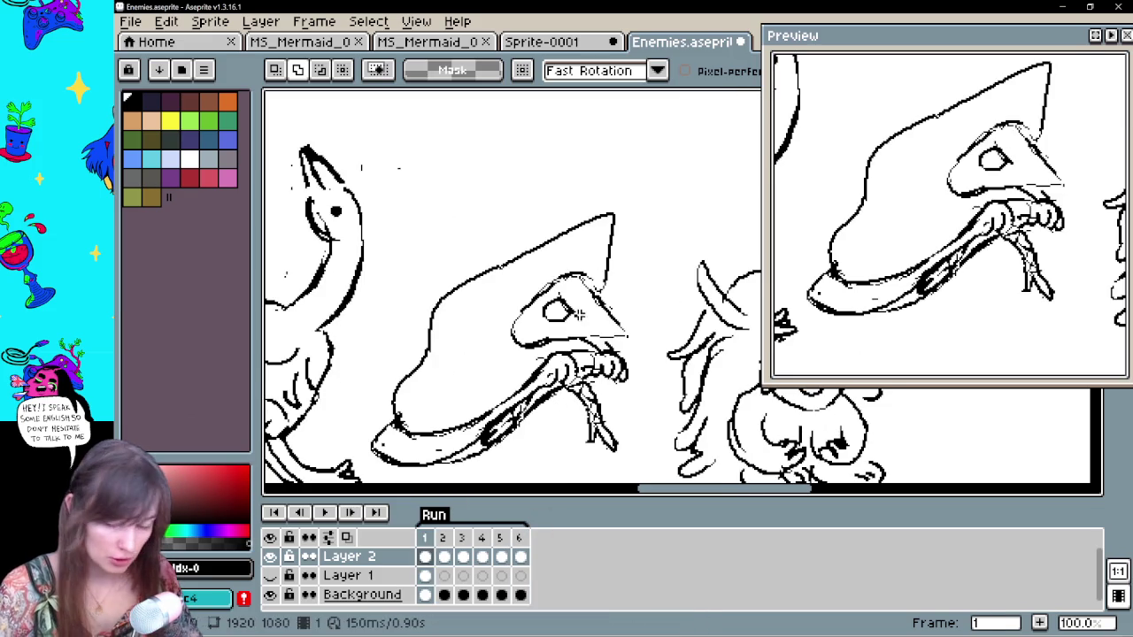
key(b)
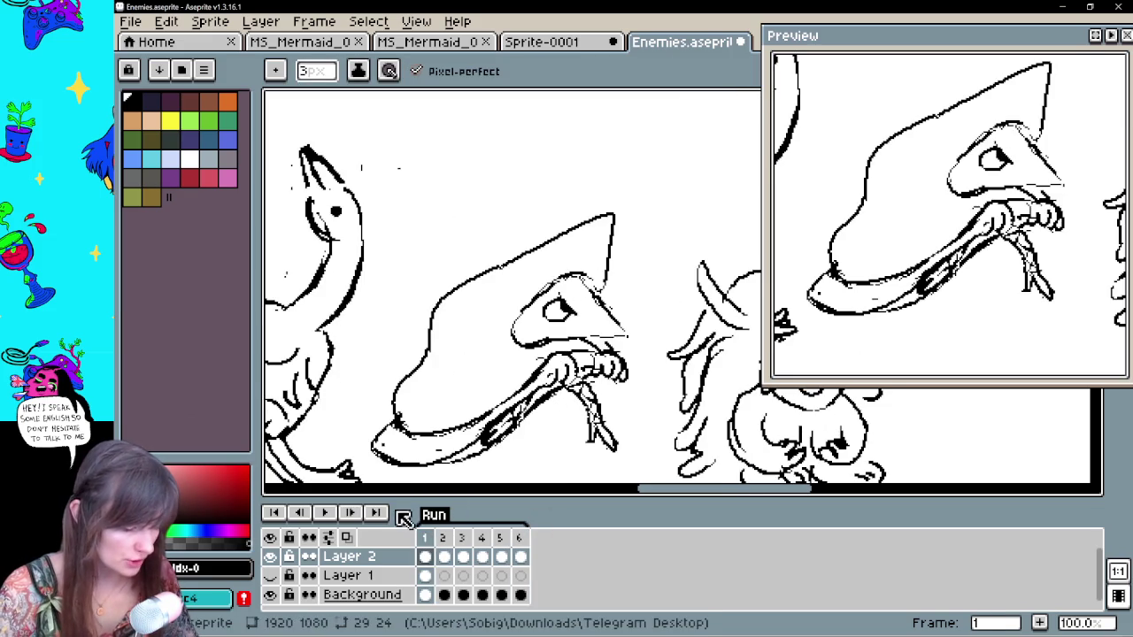
Play the animation, stop and step to frame 4, then save Enemies.aseprite
key(Return)
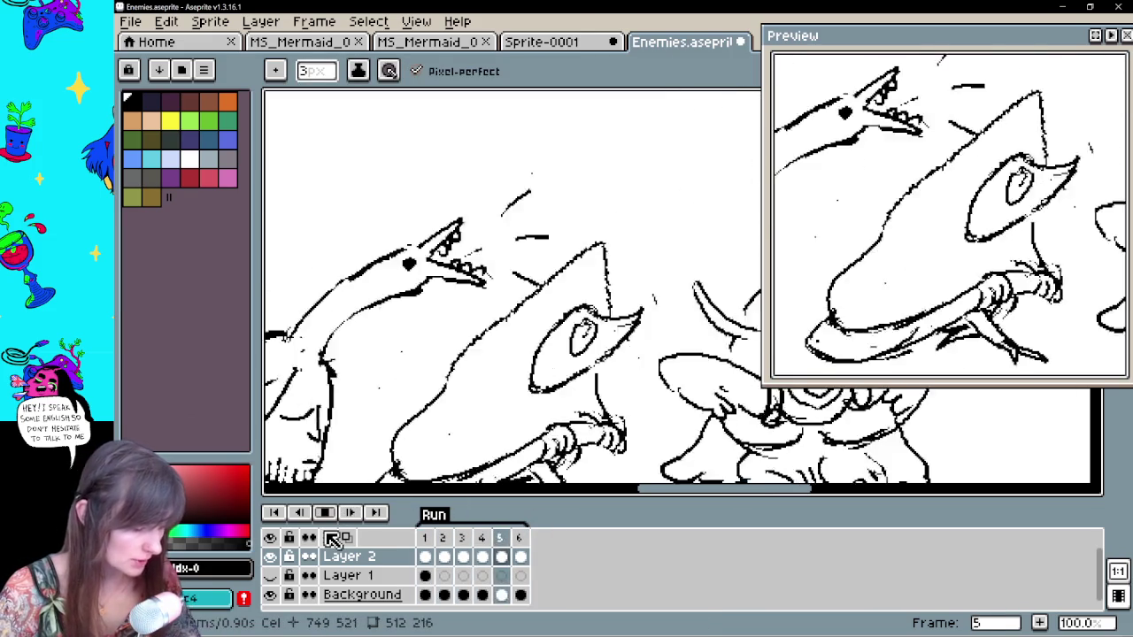
click(325, 513)
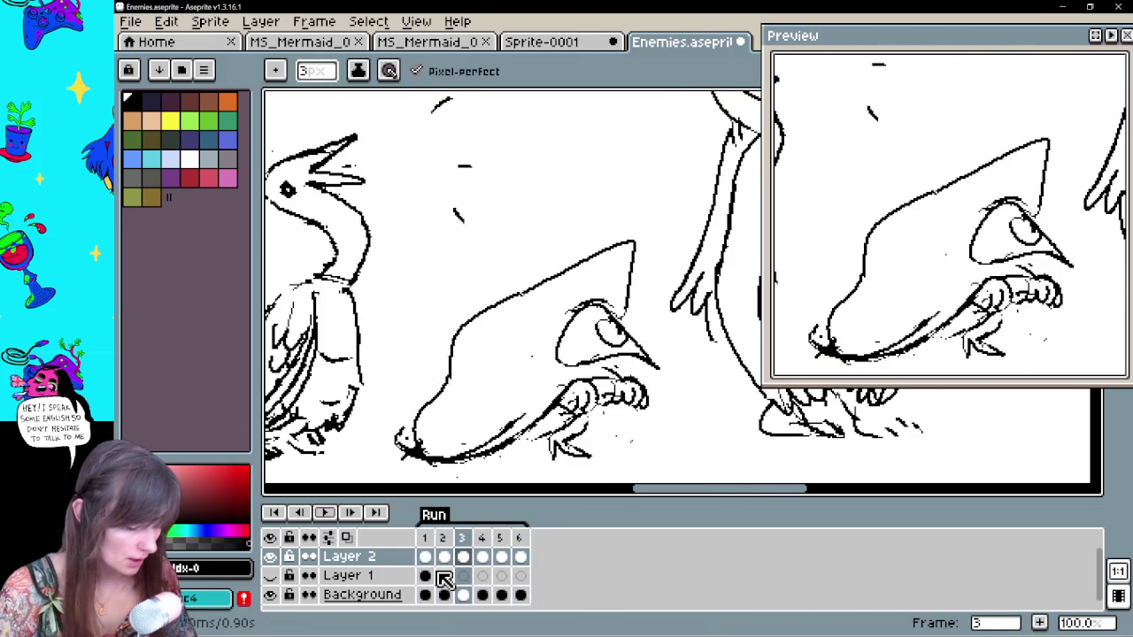
click(443, 556)
key(e)
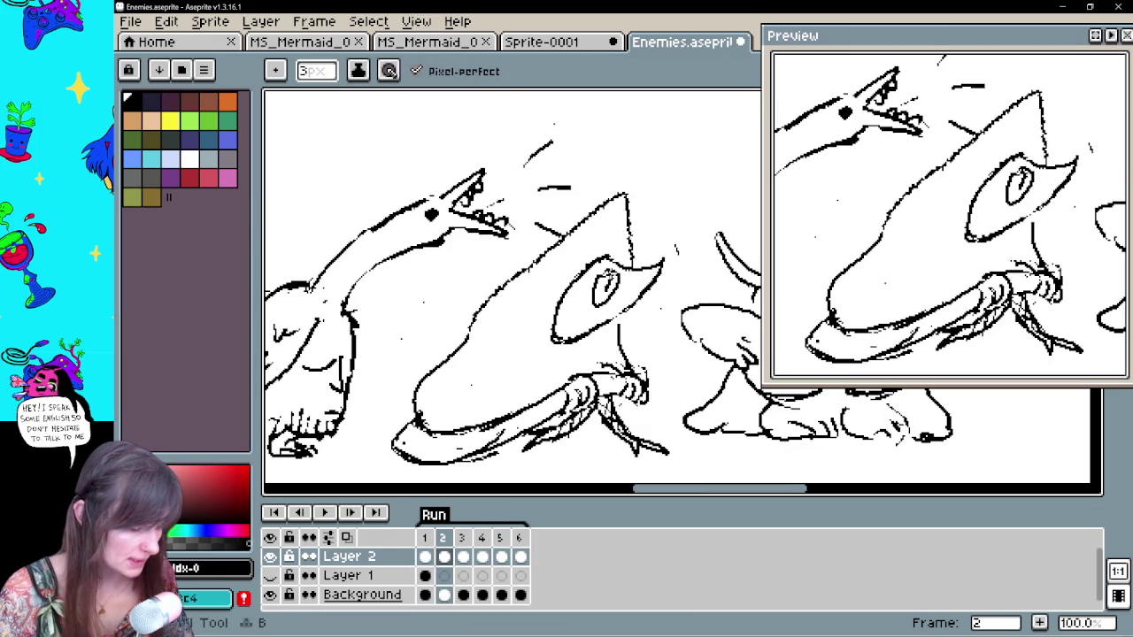
click(466, 558)
click(483, 557)
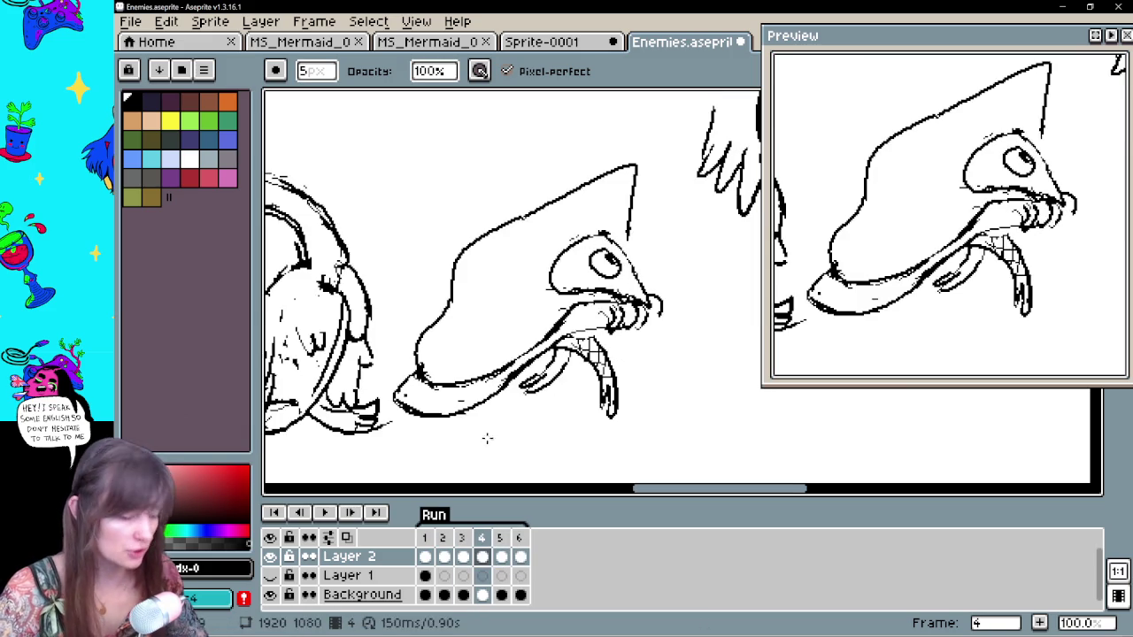
key(ctrl+s)
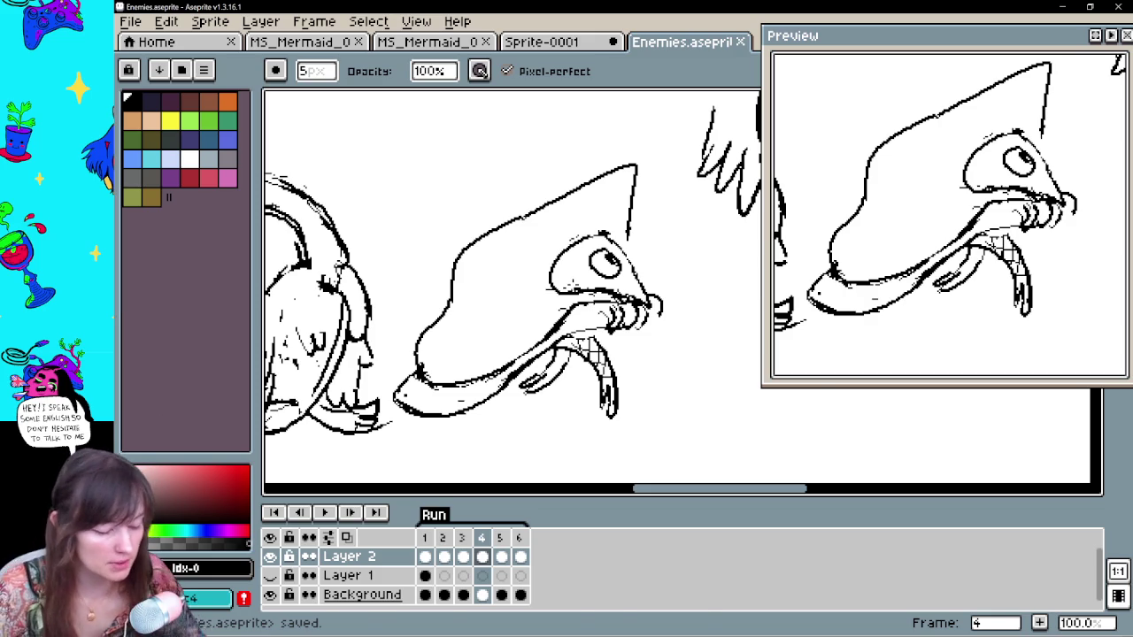
Play the animation, stop on frame 3 and erase dark pixels at the lower-left tail
click(324, 513)
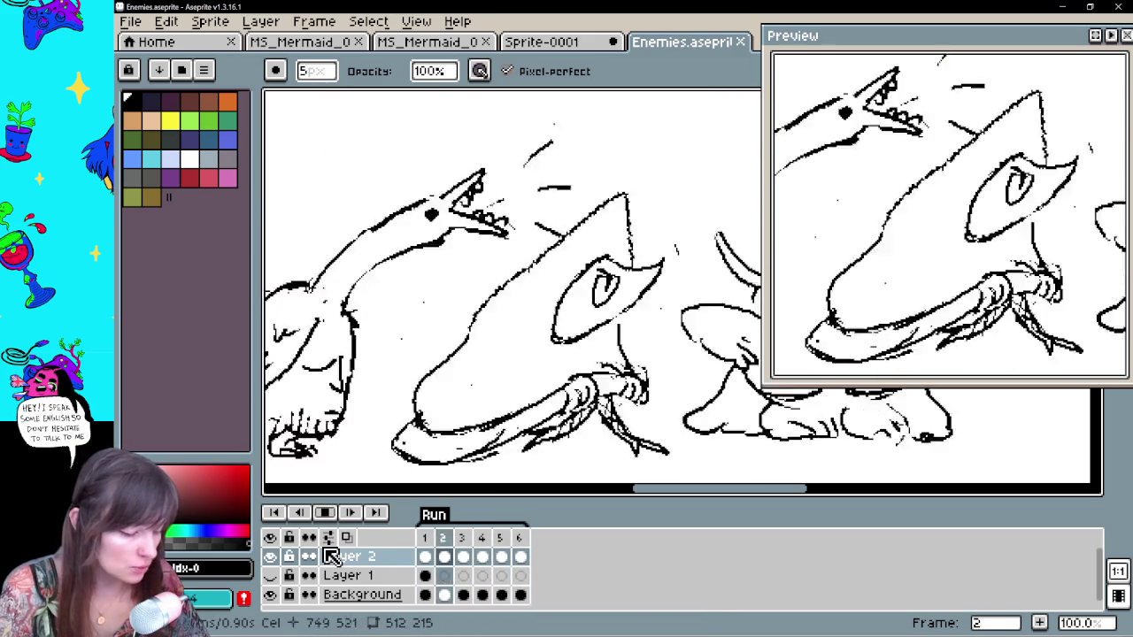
click(462, 557)
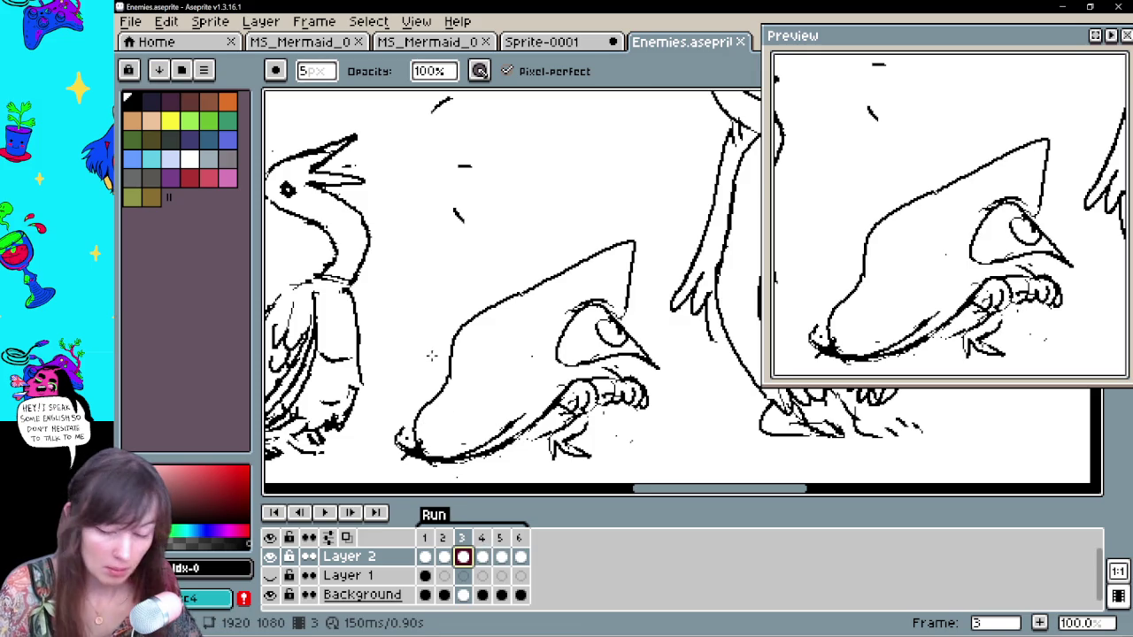
drag(423, 426, 431, 431)
key(b)
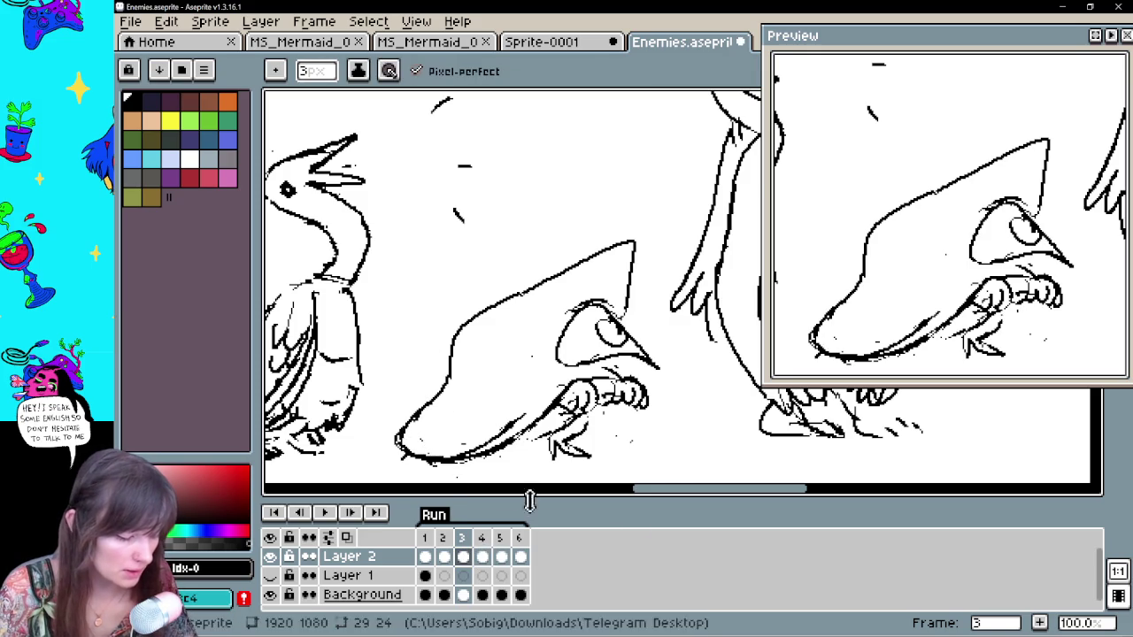
On frame 2, marquee-select and reposition the shark's hand, comparing against frame 1
click(425, 555)
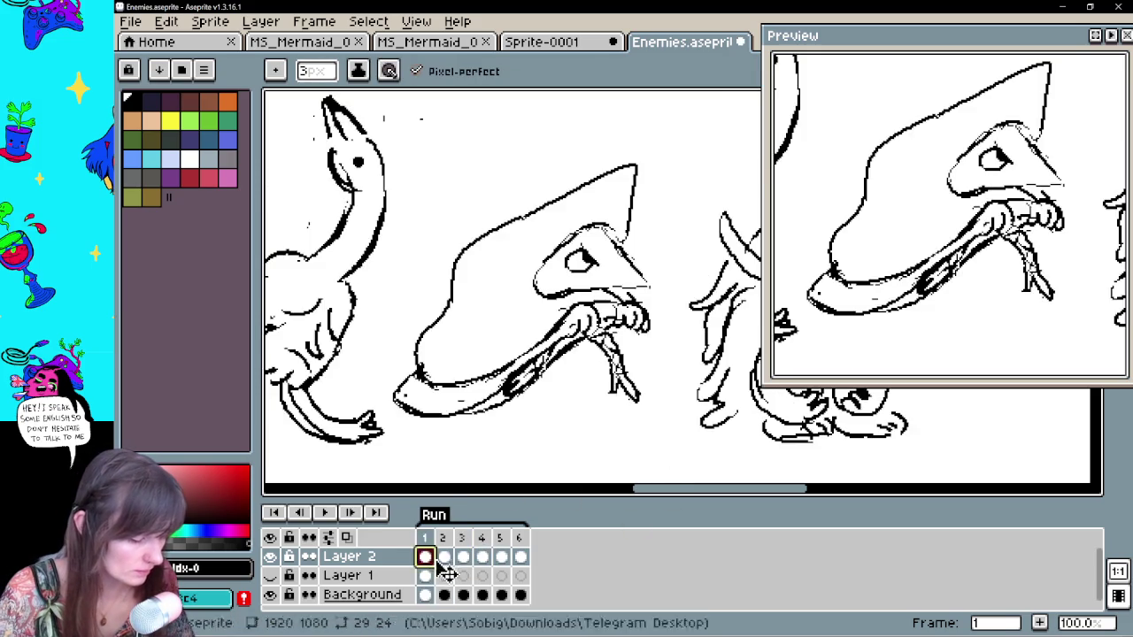
click(443, 556)
click(425, 556)
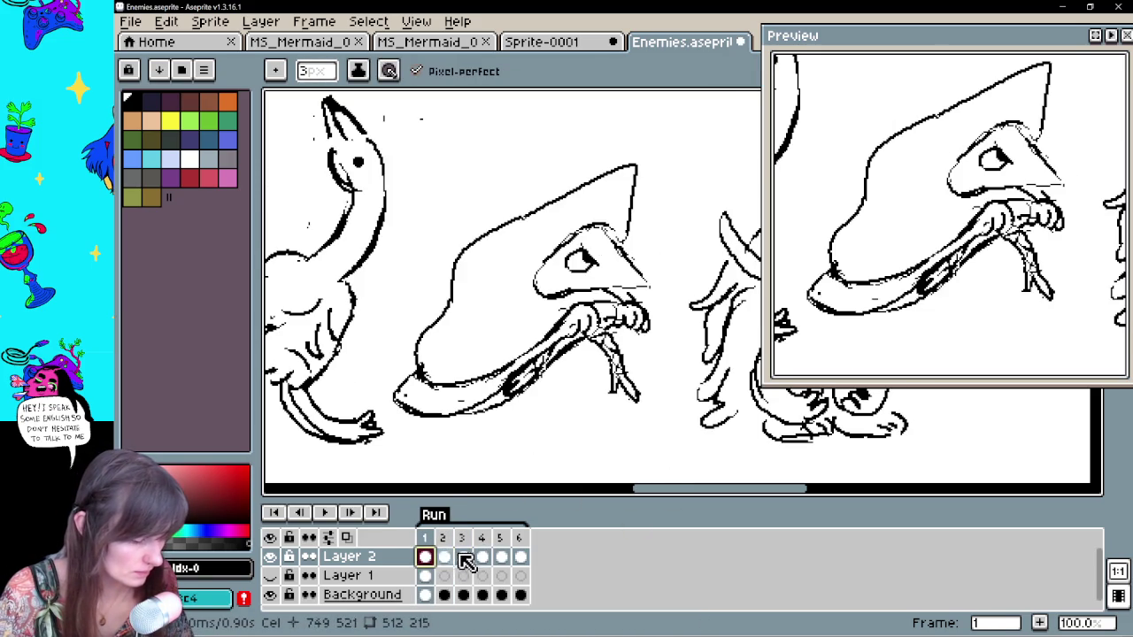
click(443, 556)
key(m)
mouse_move(569, 358)
mouse_down()
mouse_move(624, 416)
mouse_move(620, 402)
mouse_up()
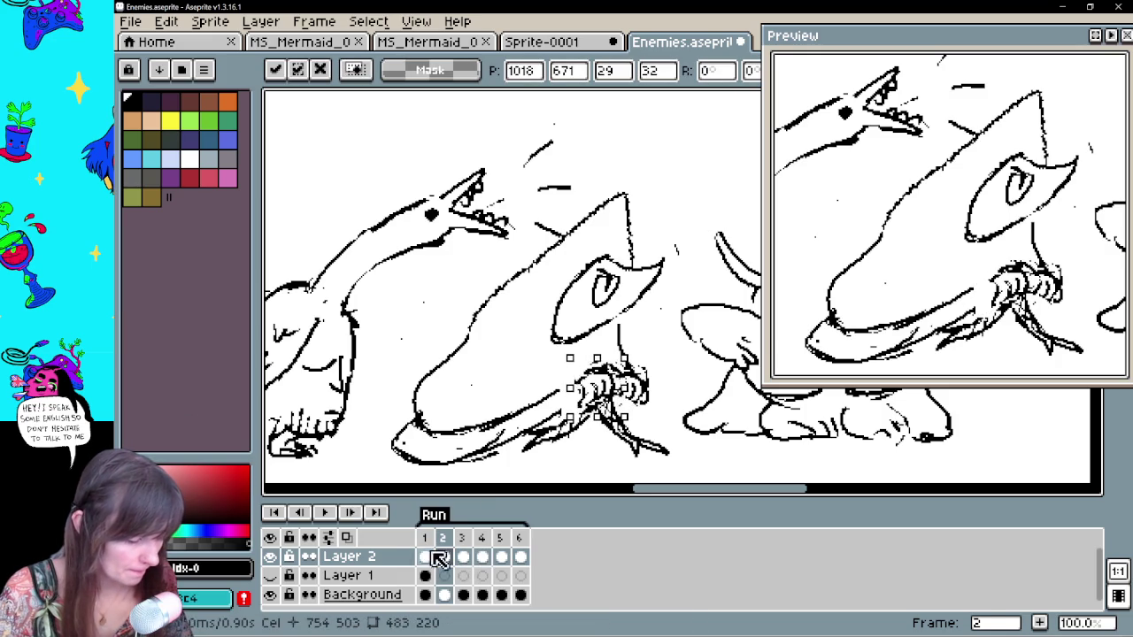
click(425, 556)
click(443, 556)
mouse_move(624, 361)
mouse_down()
mouse_move(657, 410)
mouse_move(615, 432)
mouse_up()
key(Return)
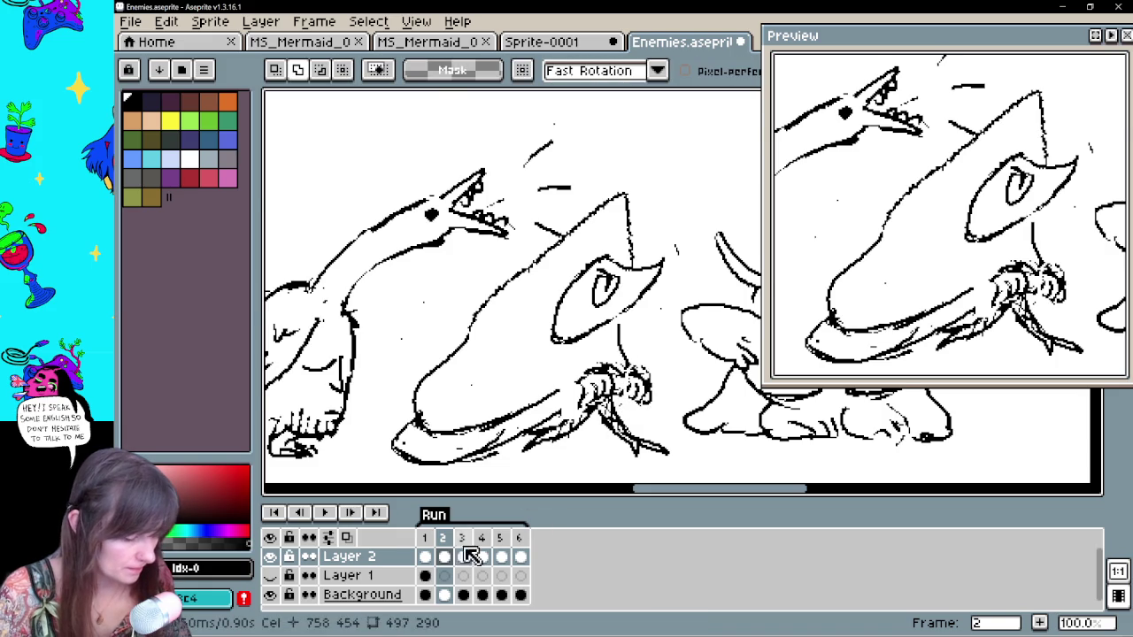
On frame 3, shift the hand right and up and erase stray pixels around it
click(462, 556)
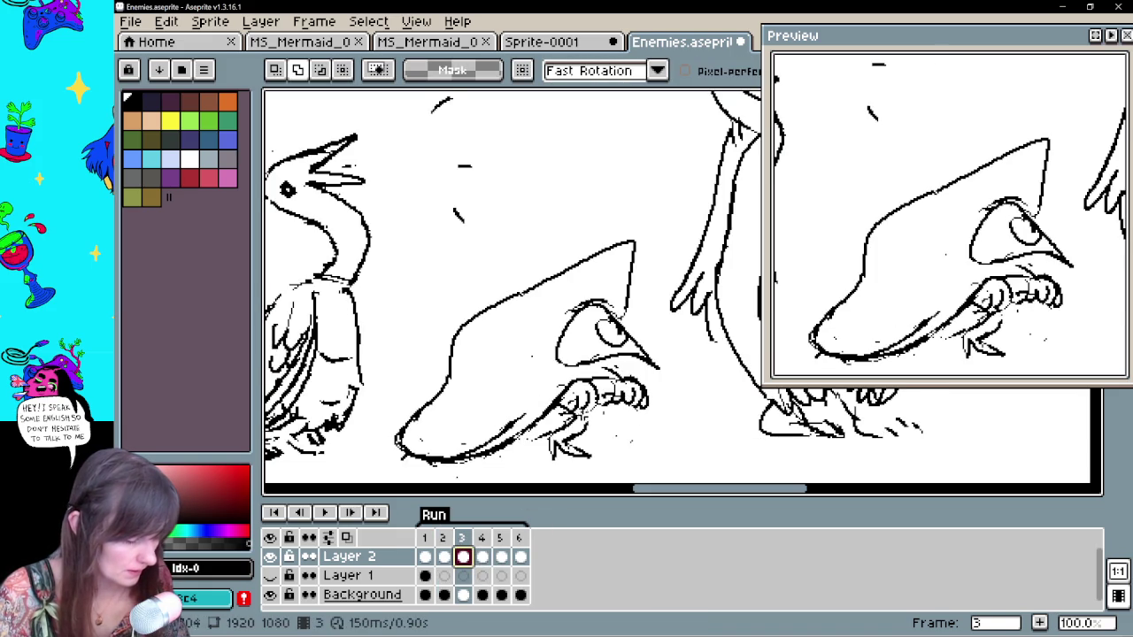
mouse_move(540, 374)
mouse_down()
mouse_move(607, 431)
mouse_move(644, 405)
mouse_up()
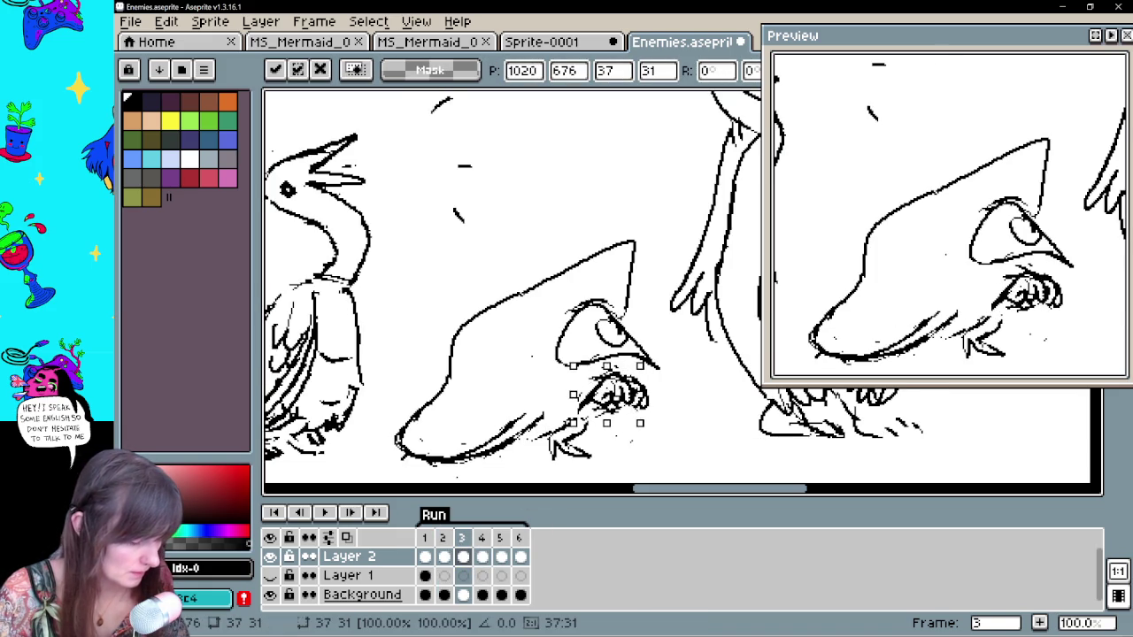
key(Return)
key(b)
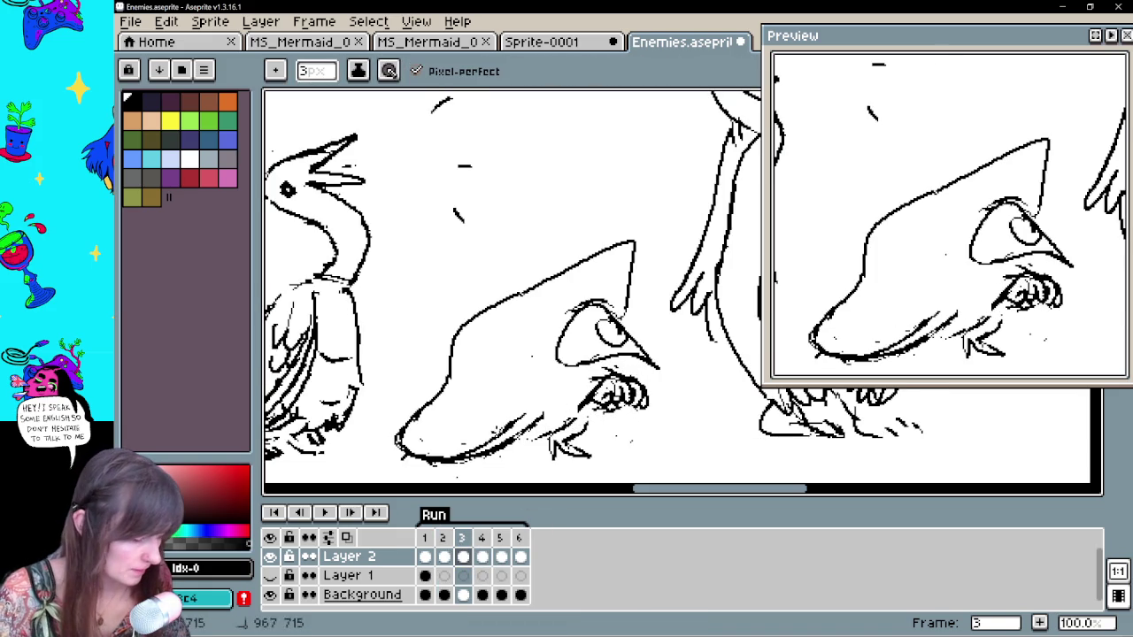
key(e)
drag(595, 409, 568, 388)
key(b)
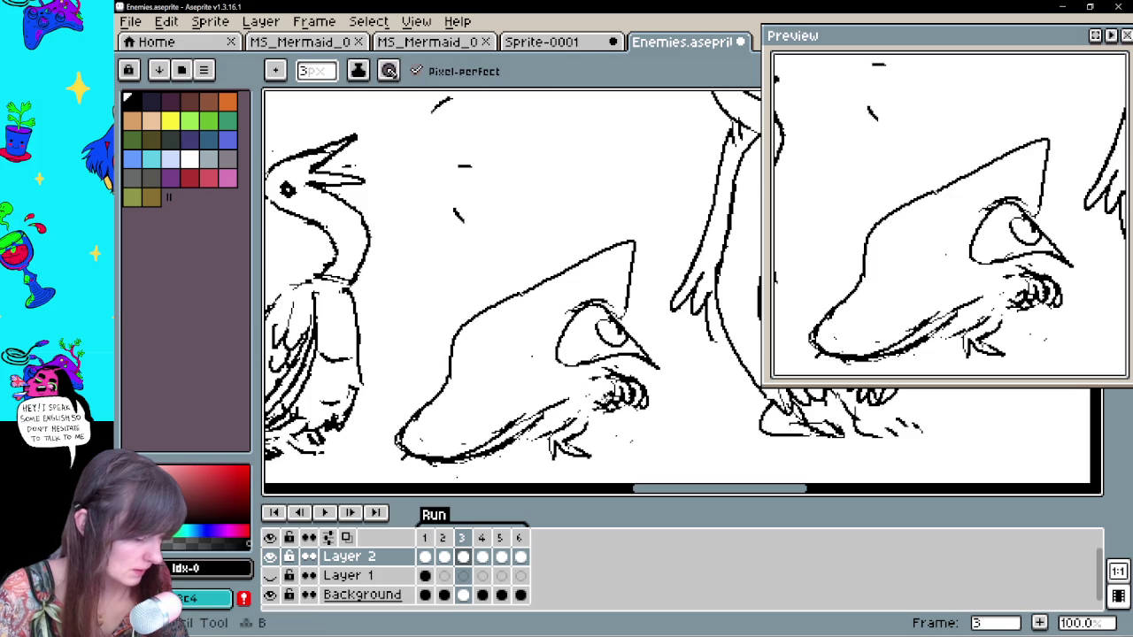
On frame 5, lasso the shark's hand and transform it
key(period)
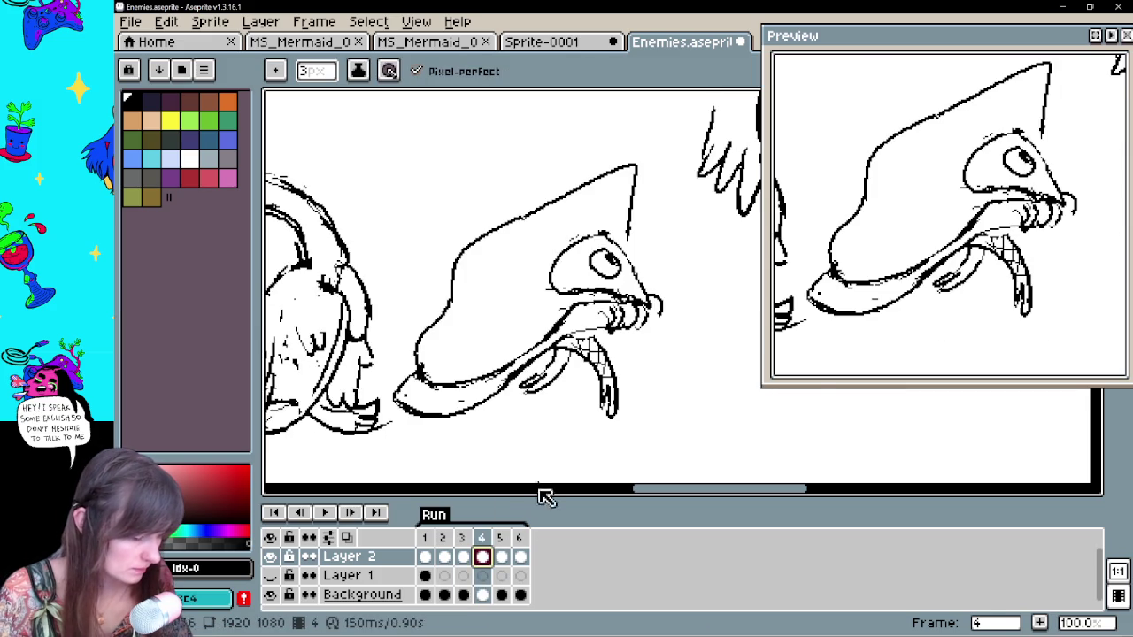
click(503, 557)
click(521, 557)
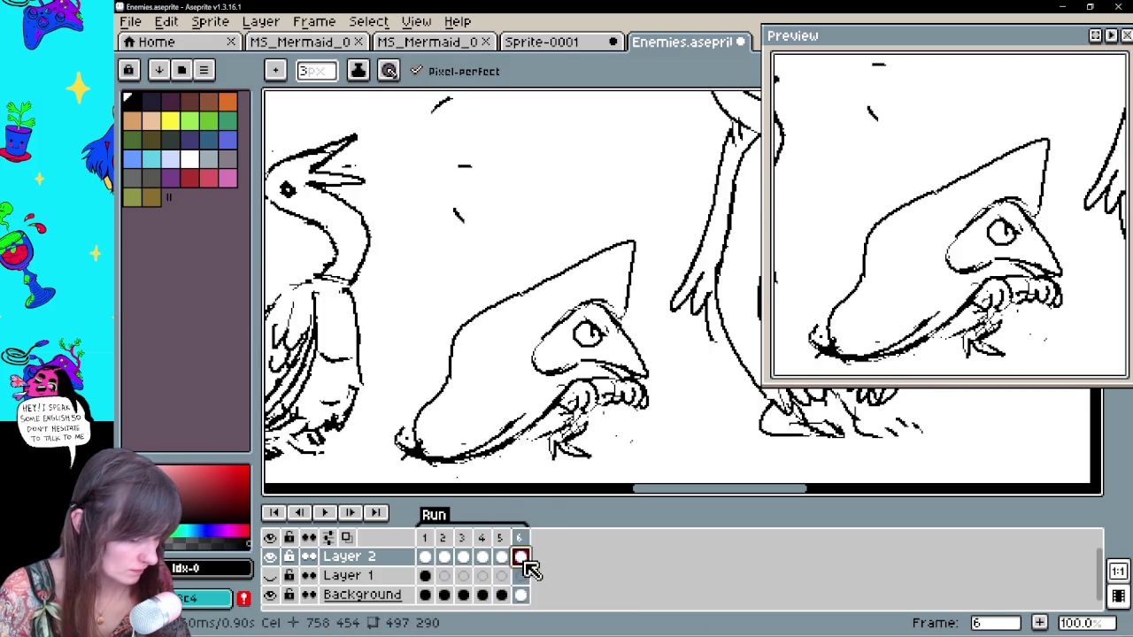
click(502, 557)
key(q)
drag(651, 388, 660, 396)
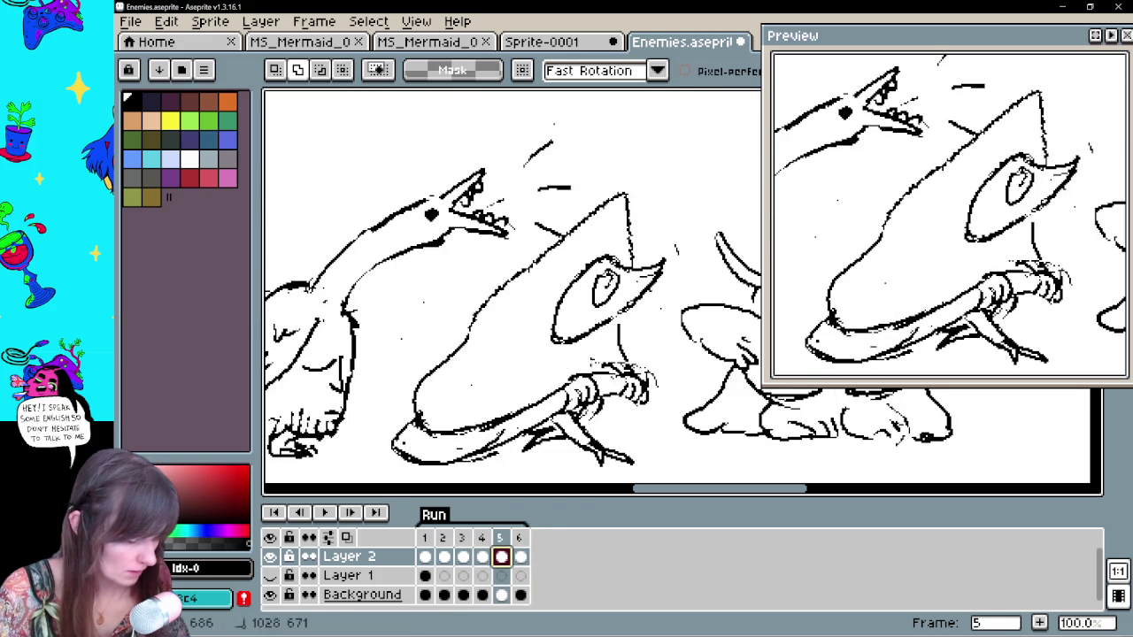
key(Return)
key(Return)
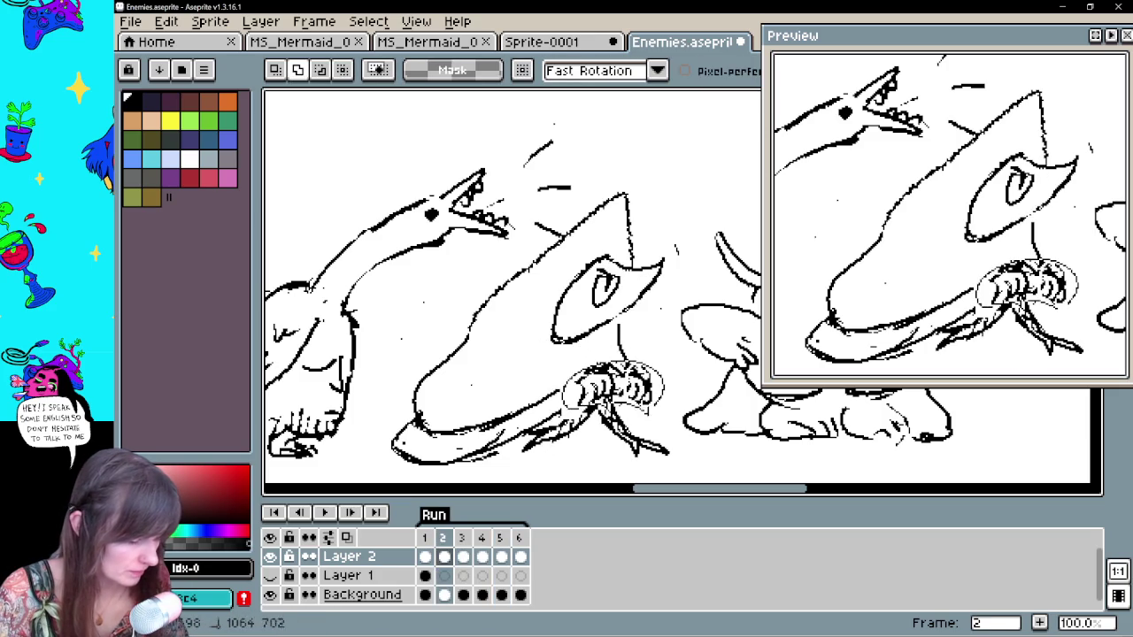
Reshape frame 5's hand and draw a long stroke along the lower jaw
click(520, 558)
click(501, 558)
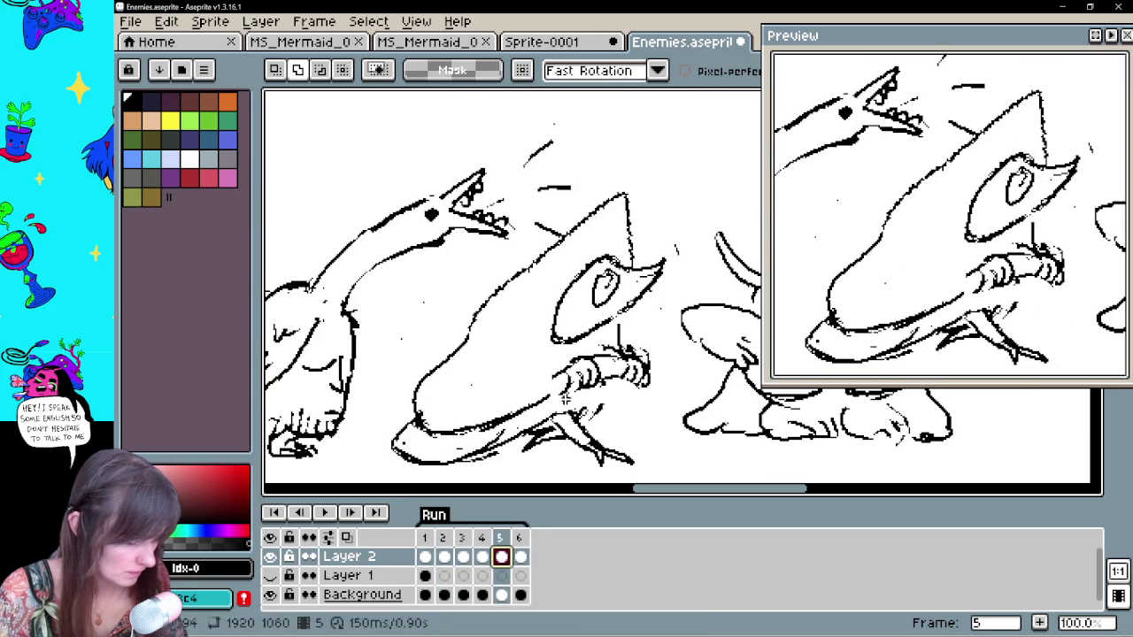
drag(602, 371, 595, 377)
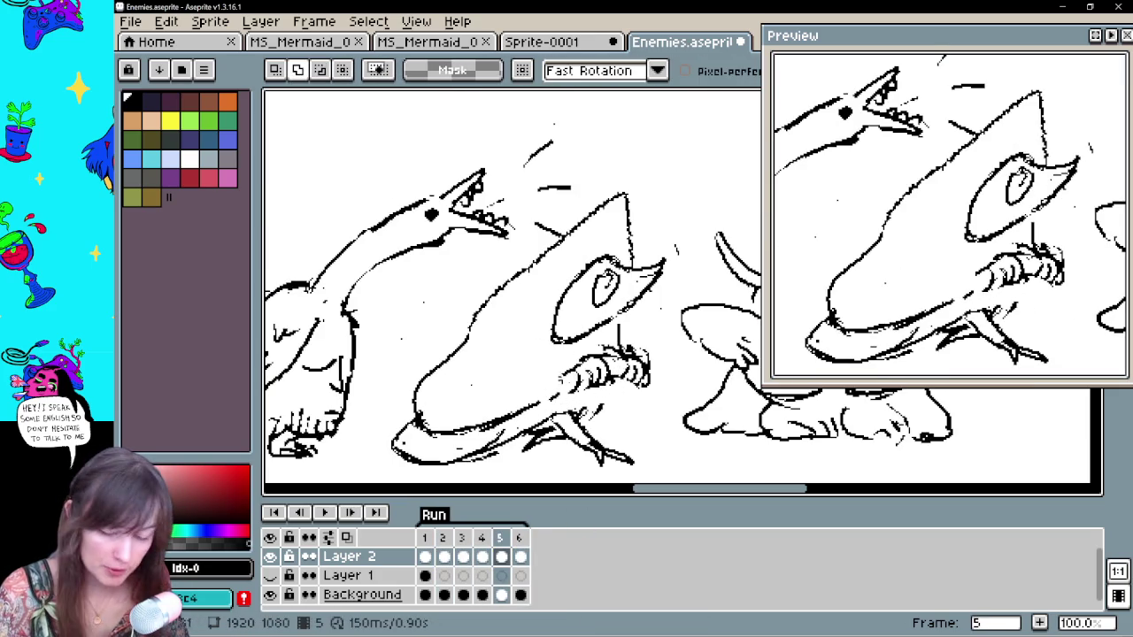
key(Return)
drag(489, 419, 575, 380)
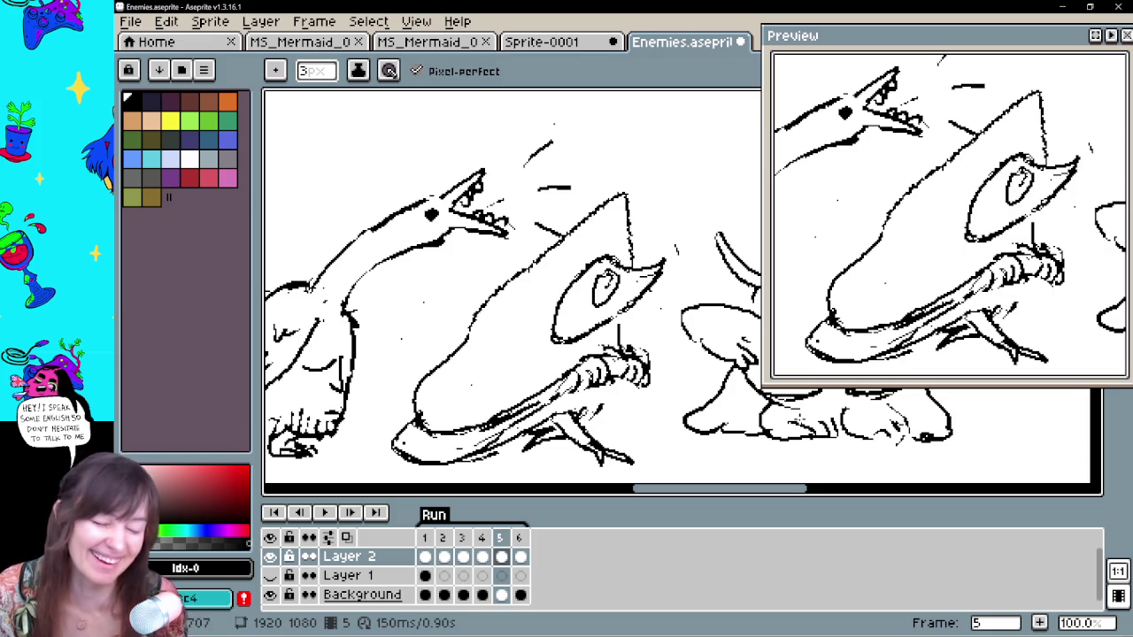
On frame 6, marquee and rotate the claws, then erase stray marks along the lower outline
click(521, 557)
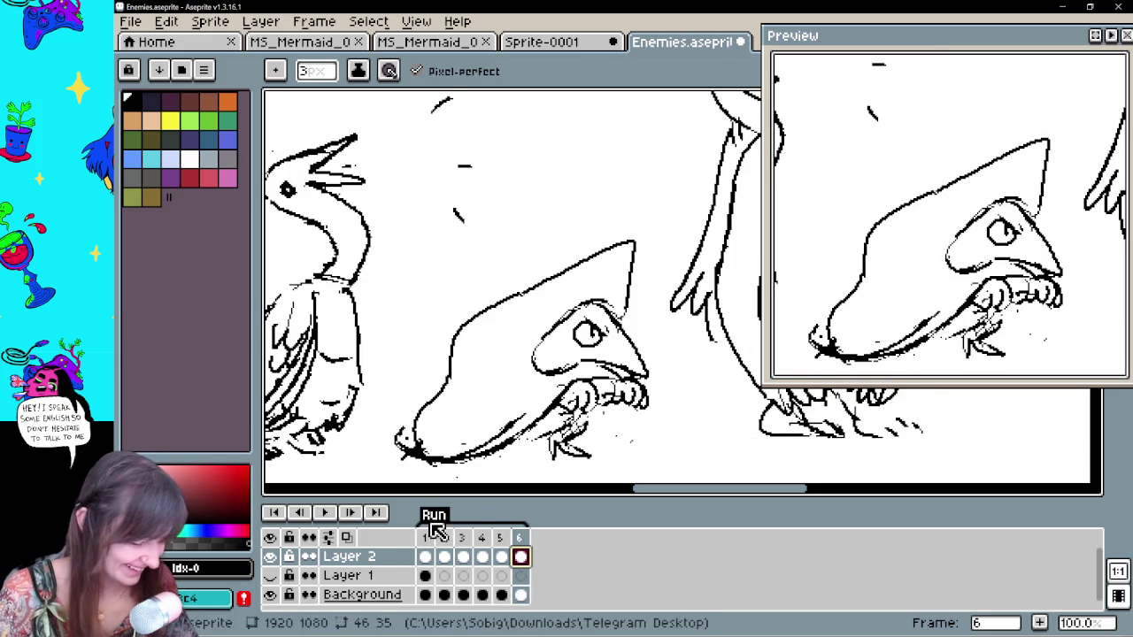
key(m)
mouse_move(548, 375)
mouse_down()
mouse_move(611, 426)
mouse_move(524, 428)
mouse_move(460, 455)
mouse_up()
key(b)
key(e)
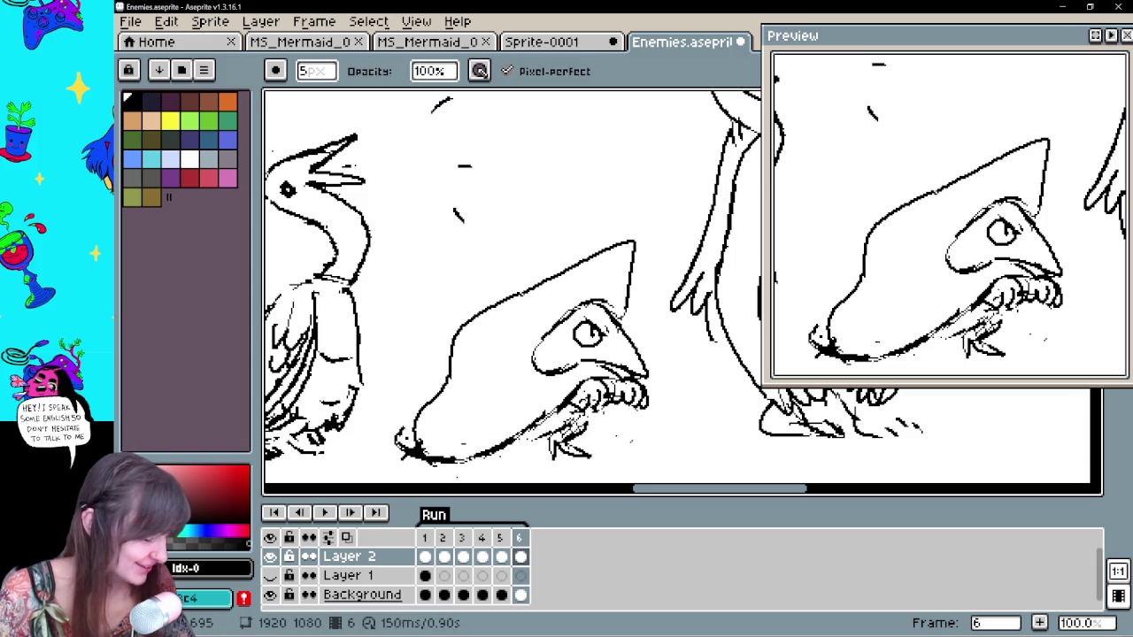
key(b)
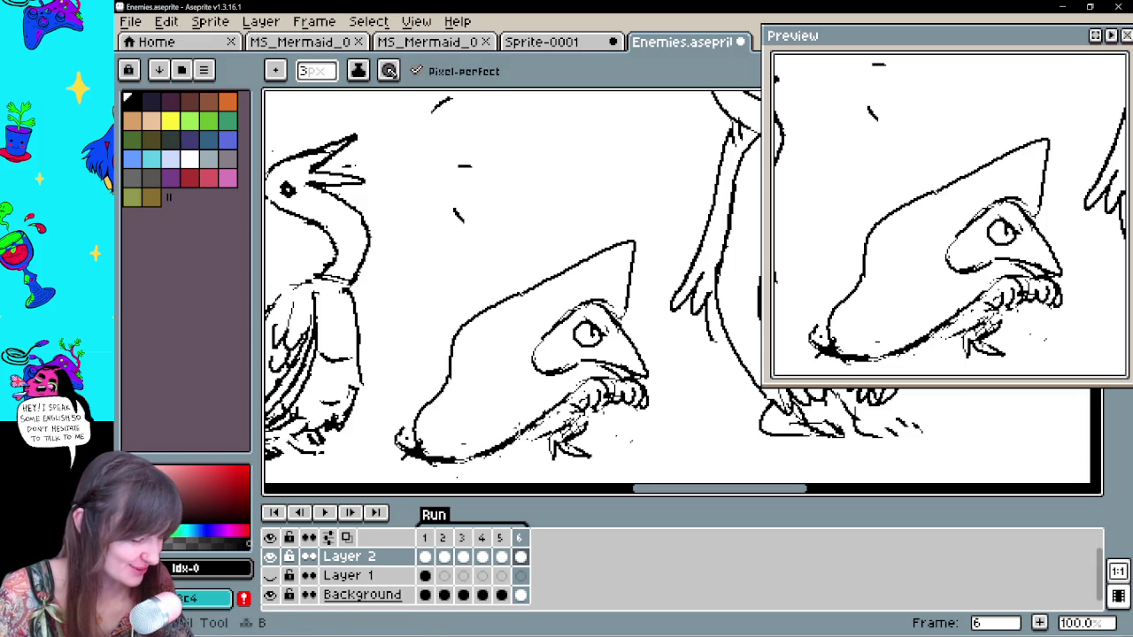
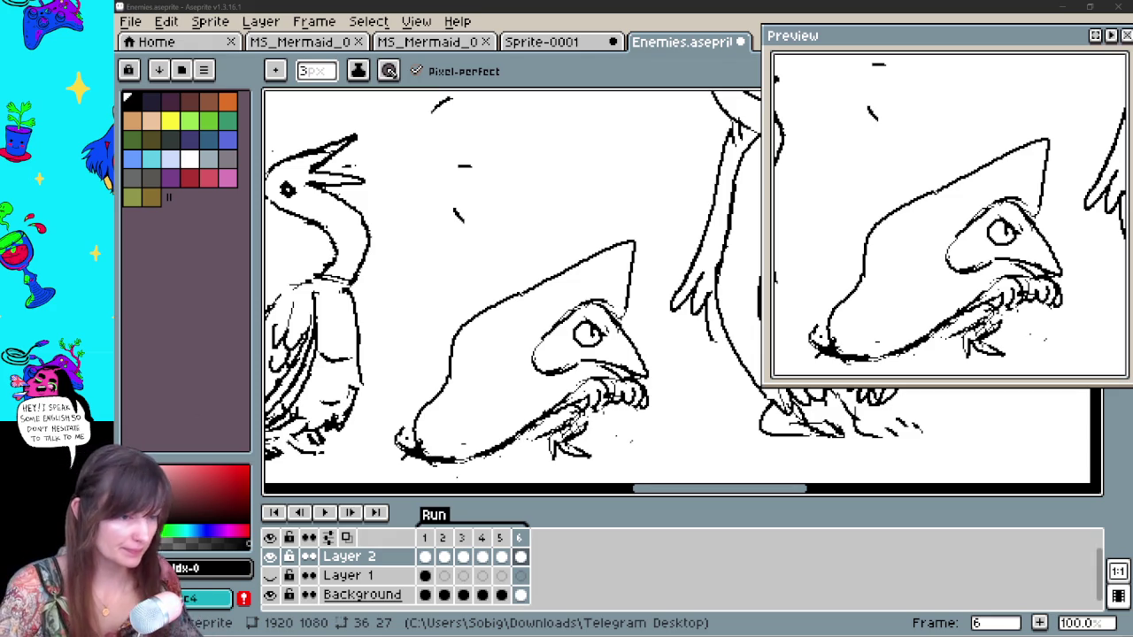
Play the sketch animation and zoom out to see the whole row of enemies
drag(472, 478, 493, 448)
click(325, 513)
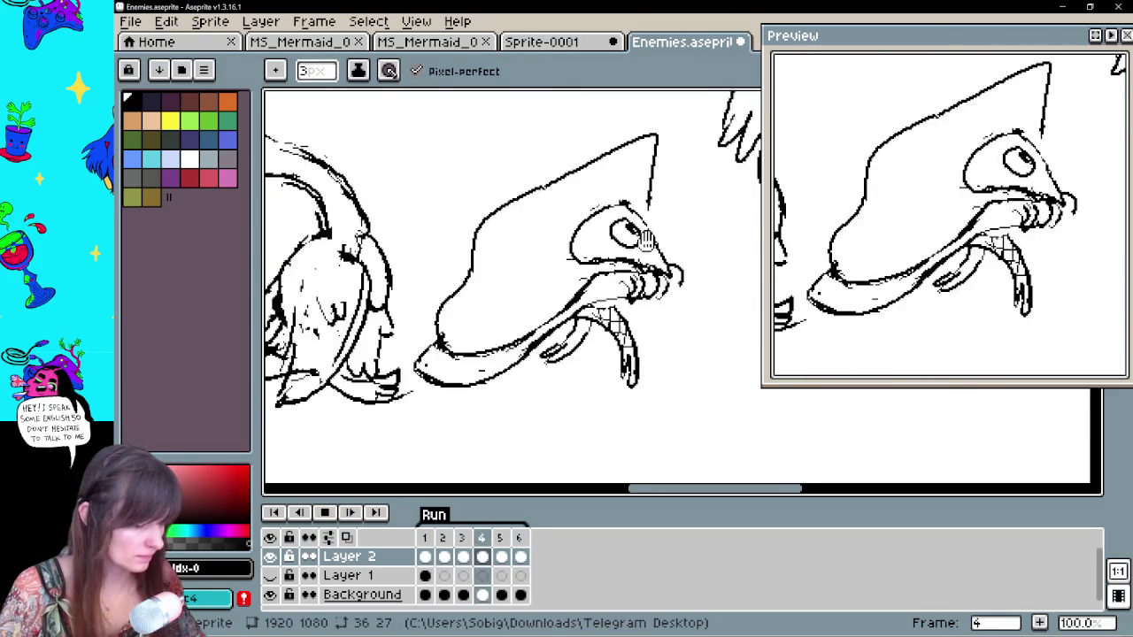
key(v)
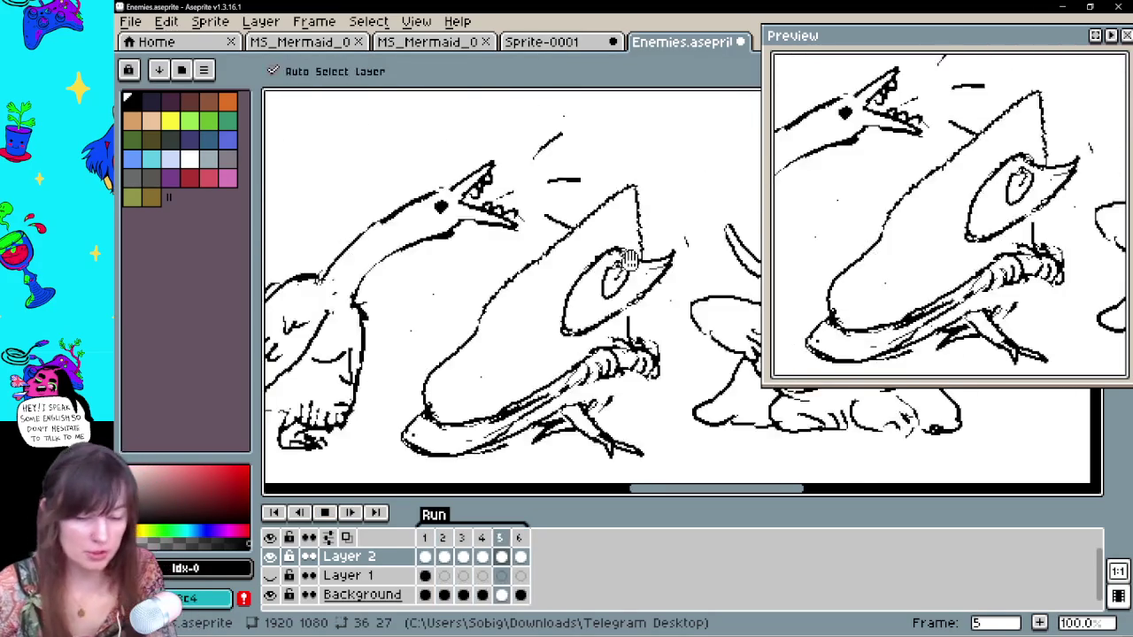
scroll(629, 257, down, 1)
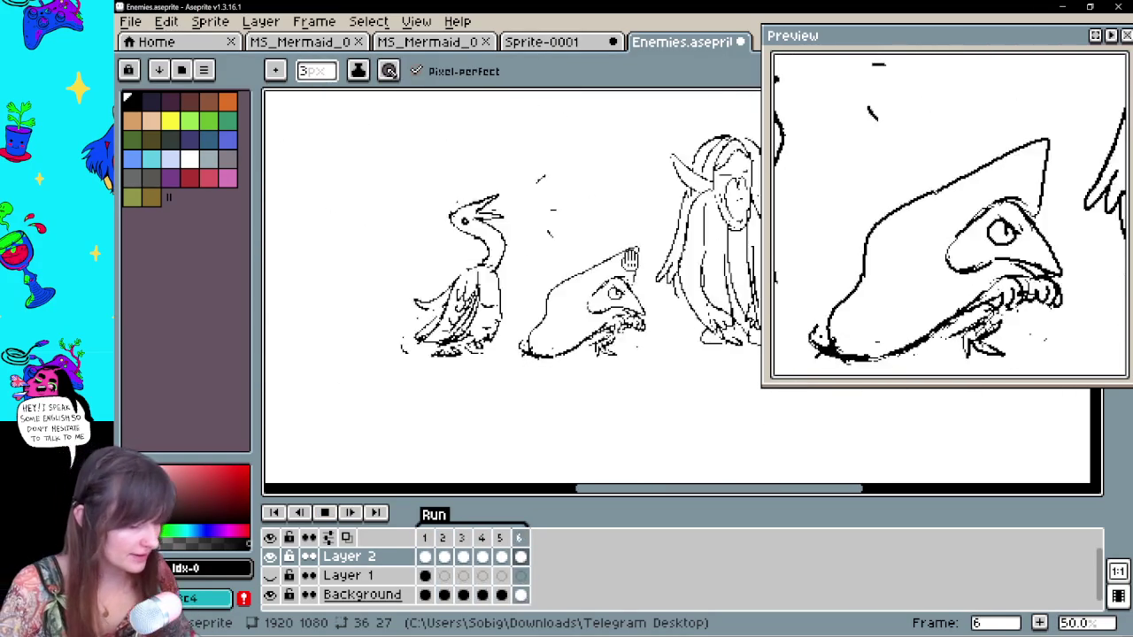
key(h)
key(b)
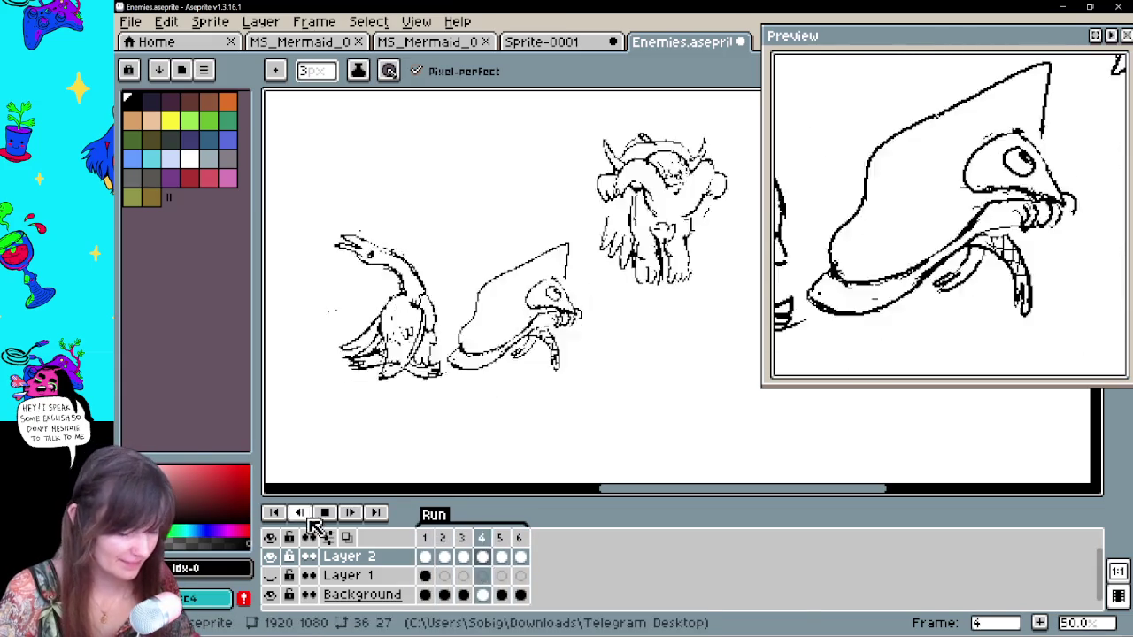
Save the file with Ctrl+S and centre the enemy sketches in view
key(ctrl+s)
key(h)
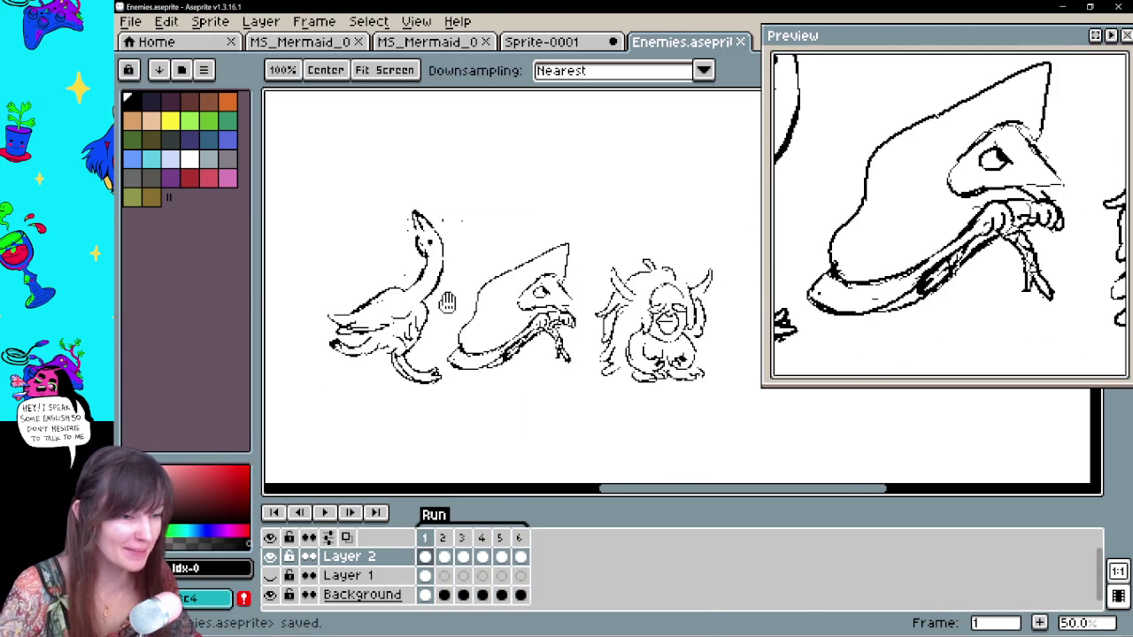
drag(450, 302, 557, 302)
key(b)
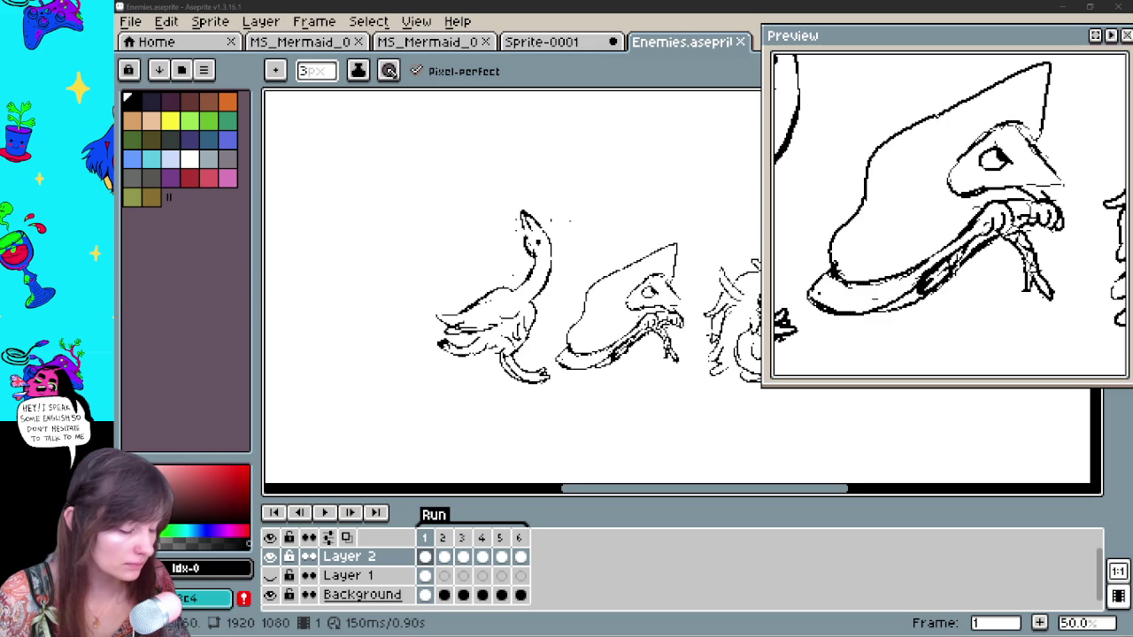
Show the Background layer's pink reference sprites behind the line sketches
drag(475, 407, 524, 407)
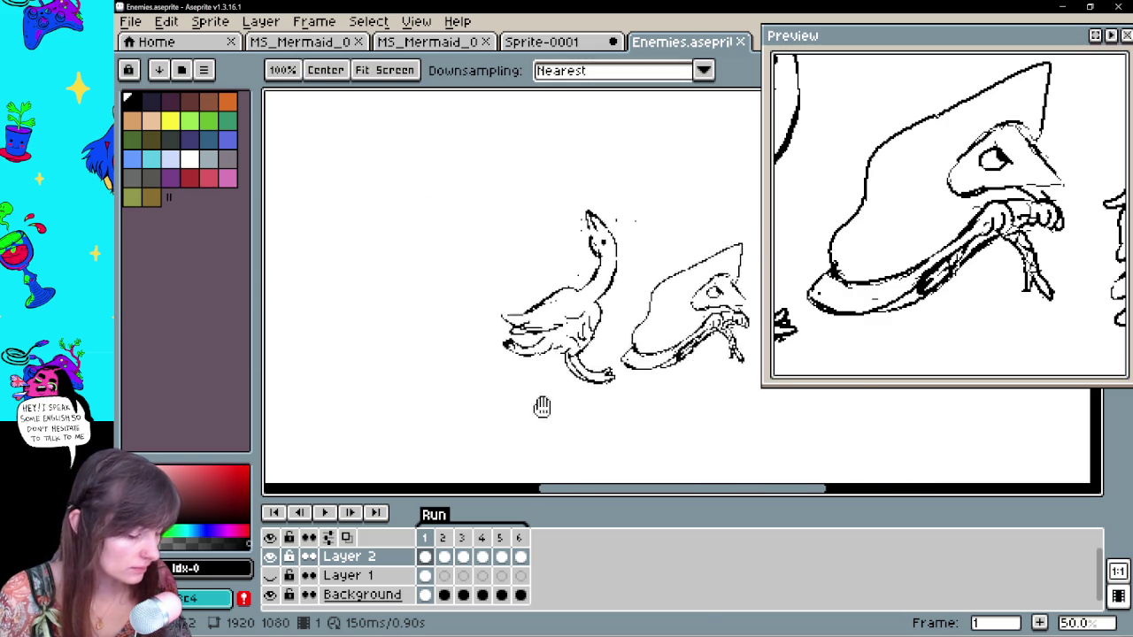
click(270, 595)
mouse_move(535, 376)
mouse_down()
mouse_move(601, 376)
mouse_move(587, 362)
mouse_up()
Zoom to 100% and select Layer 2's frame 1 cel, testing a stroke near the red blob
scroll(586, 371, up, 1)
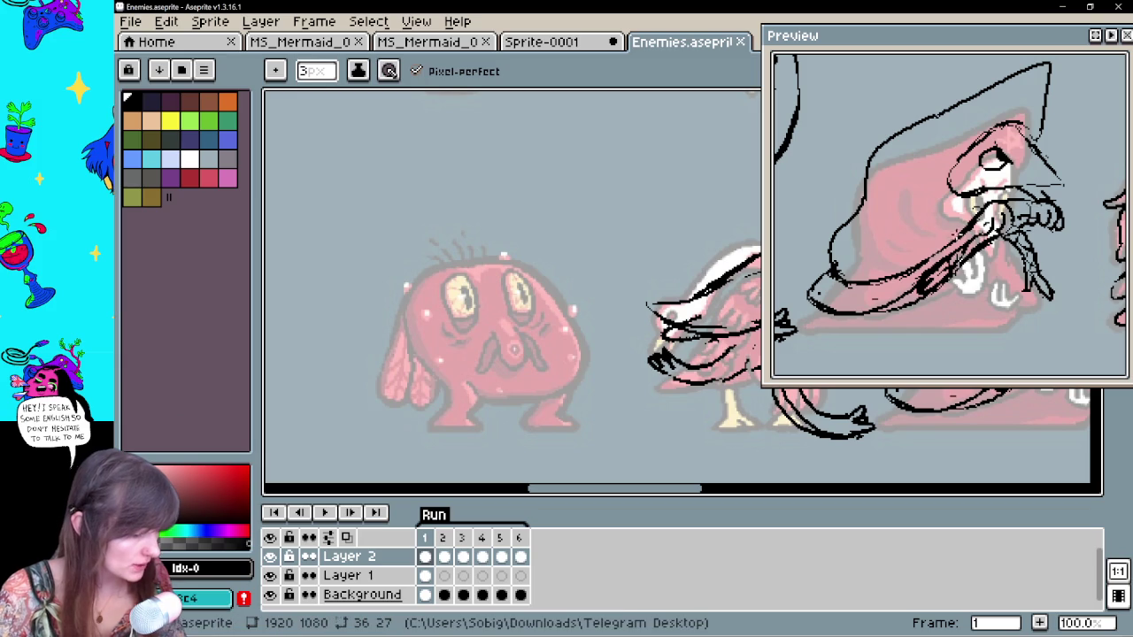
scroll(1026, 205, down, 2)
scroll(999, 255, down, 2)
scroll(999, 254, up, 2)
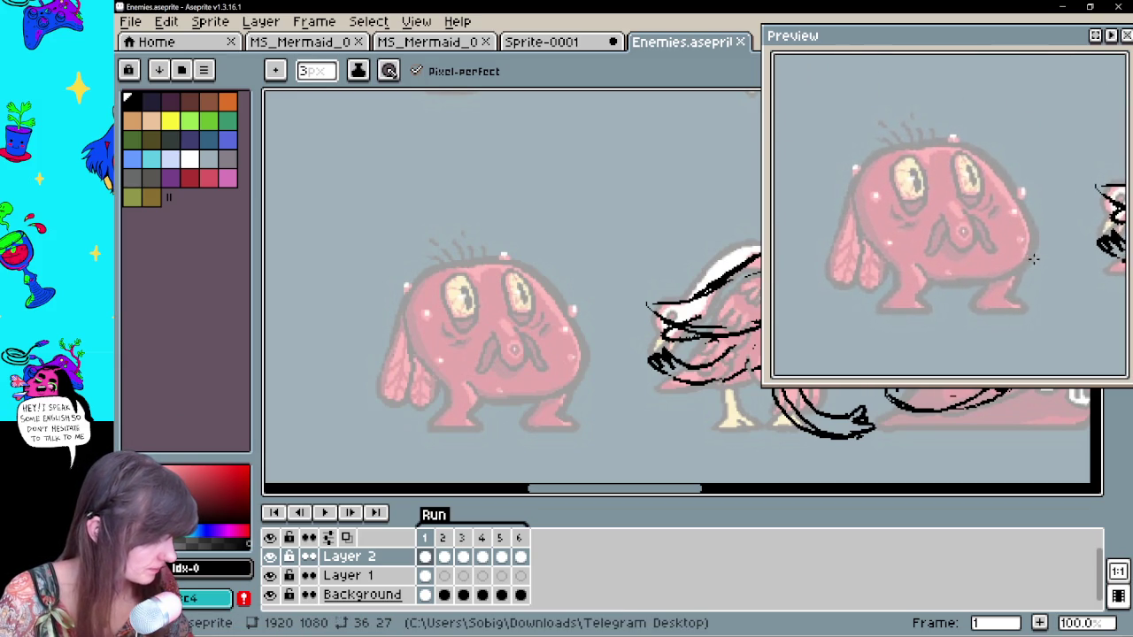
click(425, 555)
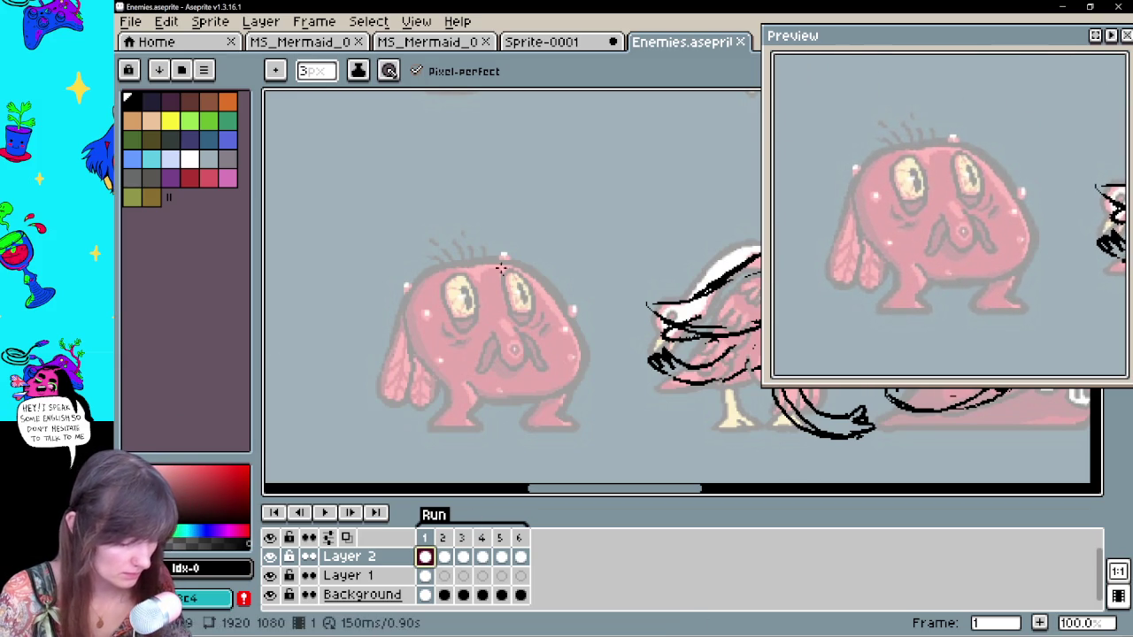
drag(522, 279, 602, 310)
Undo the trial strokes and the hair stroke above the monster
key(ctrl+z)
drag(522, 265, 438, 306)
key(ctrl+z)
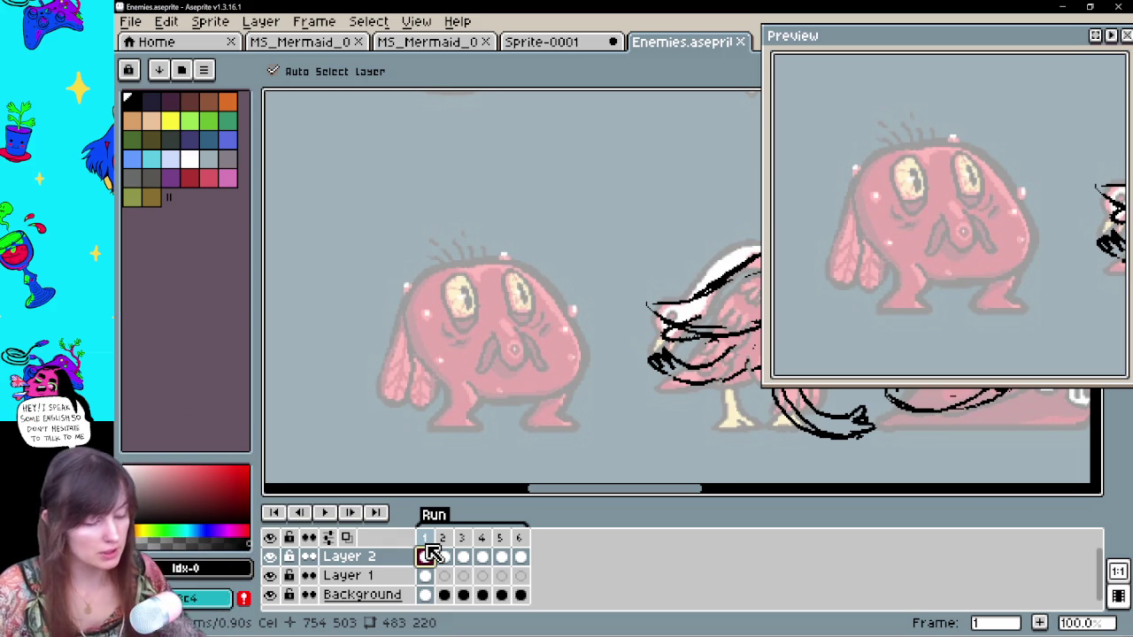
key(ctrl+z)
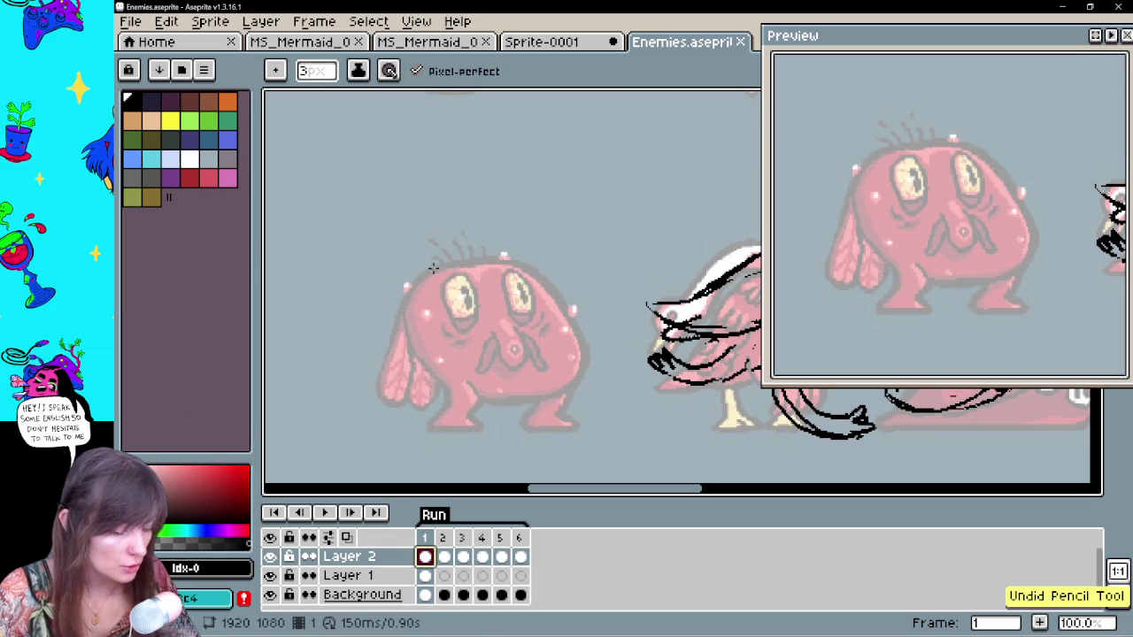
key(ctrl+y)
key(ctrl+z)
key(ctrl+y)
key(ctrl+z)
Draw and thicken the right and left arm lines of the creature
mouse_move(571, 354)
mouse_down()
mouse_move(627, 390)
mouse_move(609, 418)
mouse_up()
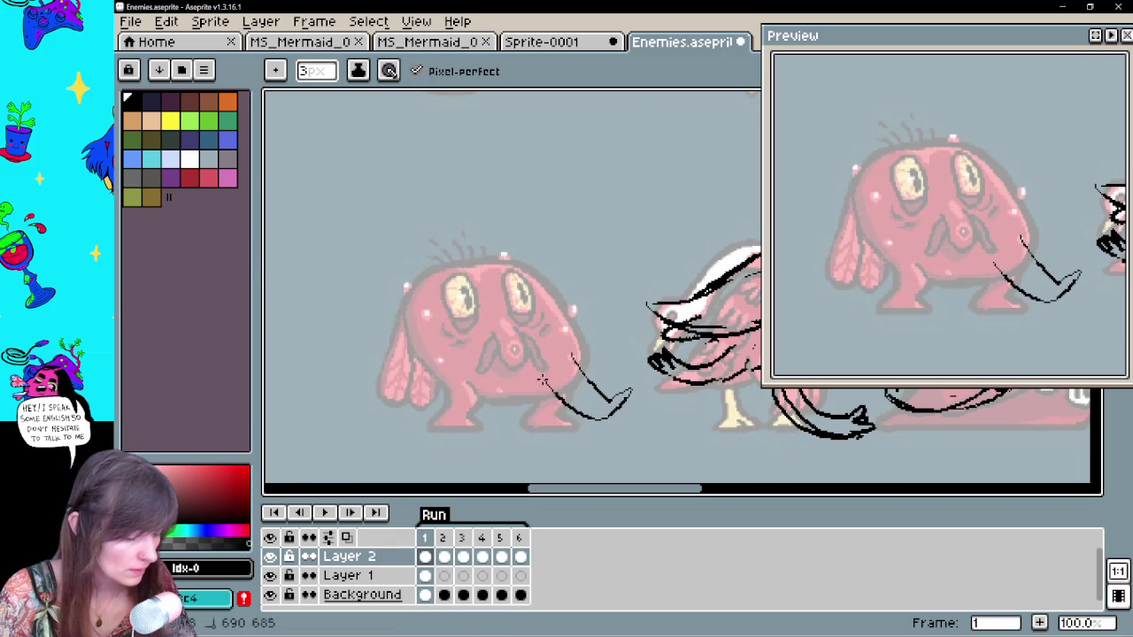
drag(547, 375, 604, 416)
mouse_move(497, 378)
mouse_down()
mouse_move(518, 379)
mouse_move(486, 382)
mouse_move(443, 409)
mouse_up()
mouse_move(453, 367)
mouse_down()
mouse_move(402, 409)
mouse_move(401, 431)
mouse_up()
drag(423, 386, 386, 430)
drag(423, 391, 386, 436)
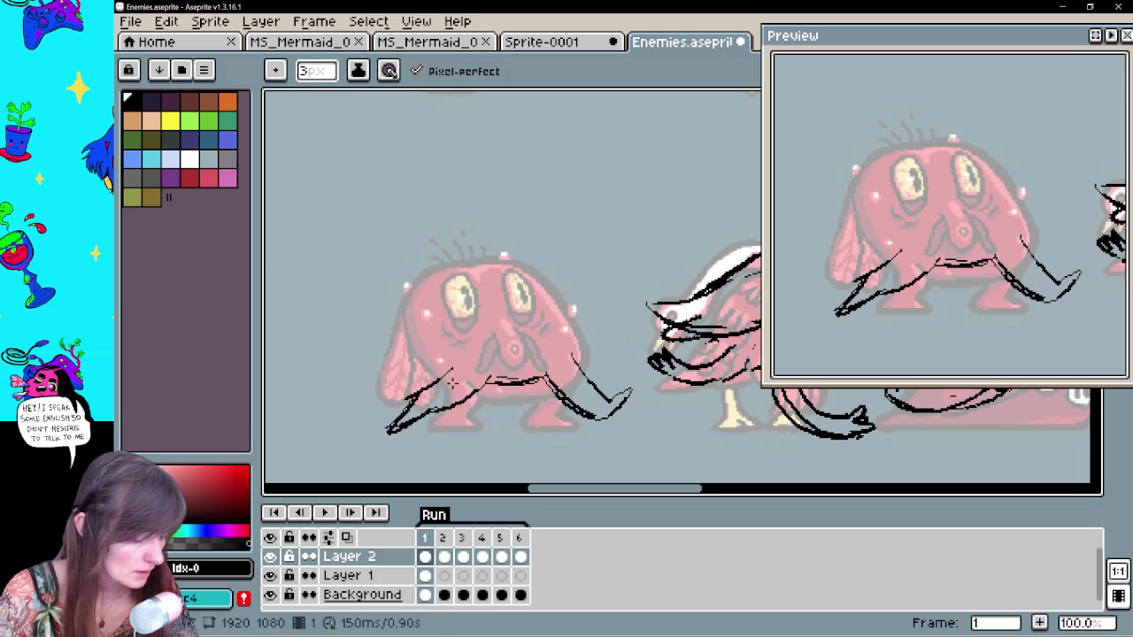
Loop a big head outline over the red creature and erase stray belly strokes
drag(460, 367, 589, 256)
mouse_move(582, 353)
mouse_down()
mouse_move(610, 277)
mouse_move(443, 359)
mouse_move(617, 298)
mouse_move(575, 363)
mouse_move(505, 393)
mouse_up()
drag(576, 372, 609, 343)
key(e)
mouse_move(539, 383)
mouse_down()
mouse_move(496, 383)
mouse_move(609, 310)
mouse_move(544, 384)
mouse_up()
key(v)
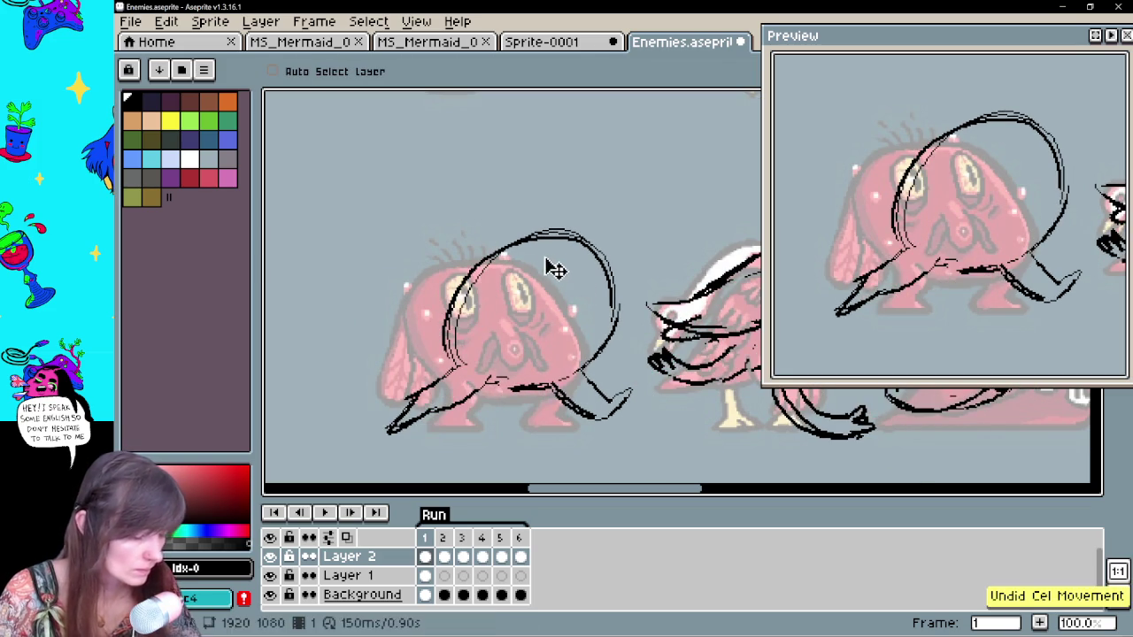
key(b)
Add a wing loop and antenna above the head, plus two face ovals
mouse_move(494, 244)
mouse_down()
mouse_move(483, 257)
mouse_move(519, 249)
mouse_up()
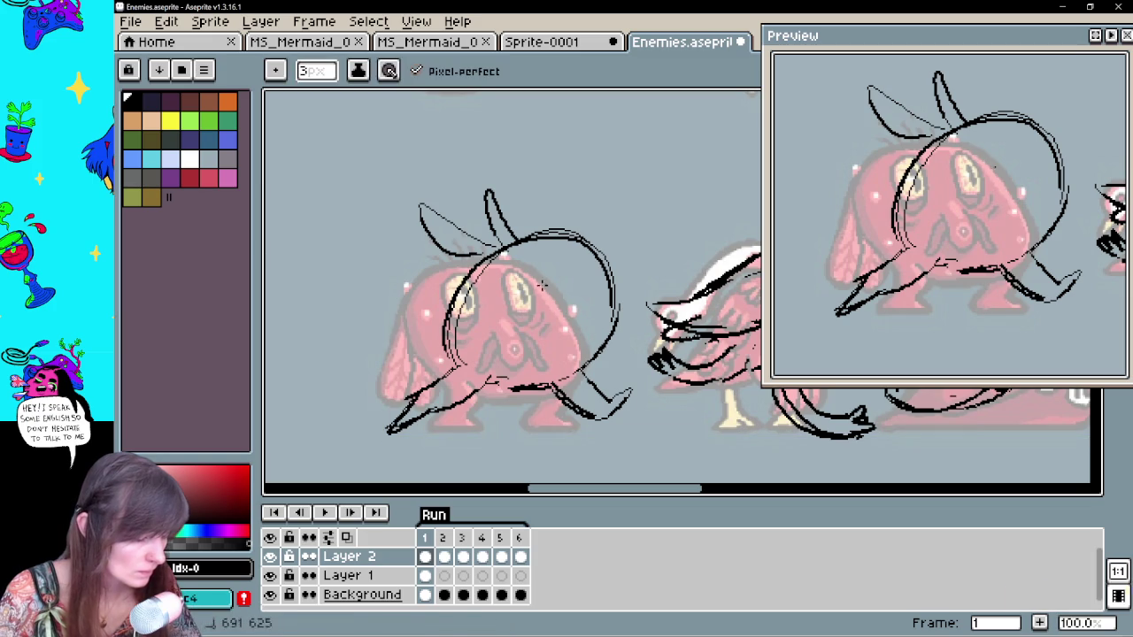
mouse_move(529, 304)
mouse_down()
mouse_move(567, 354)
mouse_move(593, 317)
mouse_move(515, 342)
mouse_up()
key(ctrl+z)
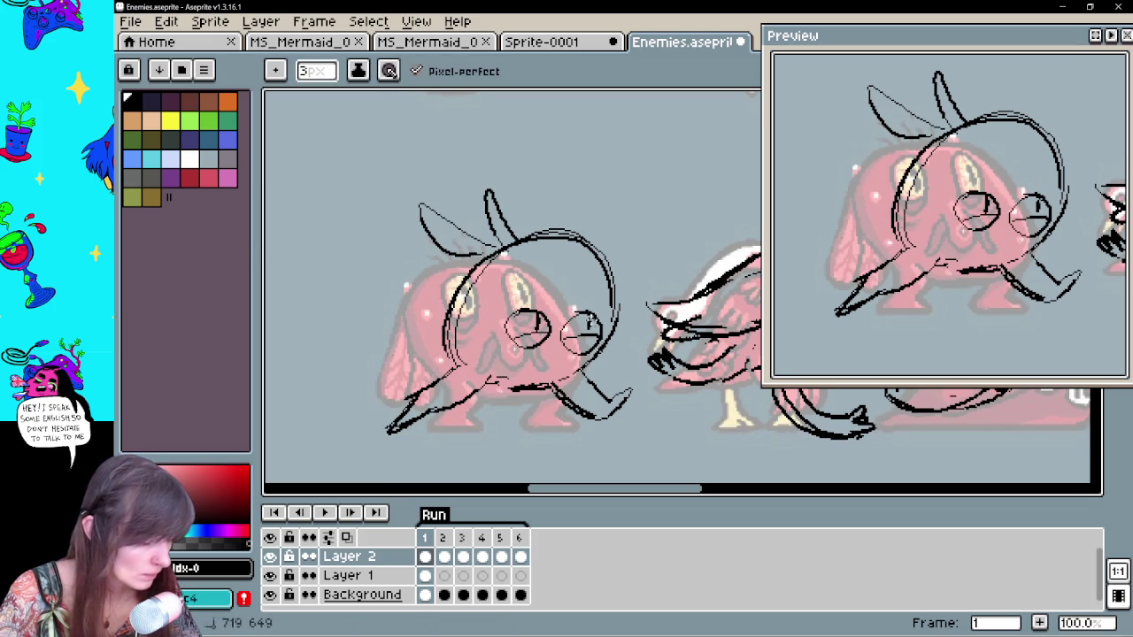
key(ctrl+z)
key(ctrl+z)
key(ctrl+z)
mouse_move(544, 301)
mouse_down()
mouse_move(526, 340)
mouse_move(562, 305)
mouse_move(571, 359)
mouse_up()
mouse_move(585, 306)
mouse_down()
mouse_move(575, 356)
mouse_move(542, 385)
mouse_move(566, 403)
mouse_move(540, 370)
mouse_move(531, 390)
mouse_up()
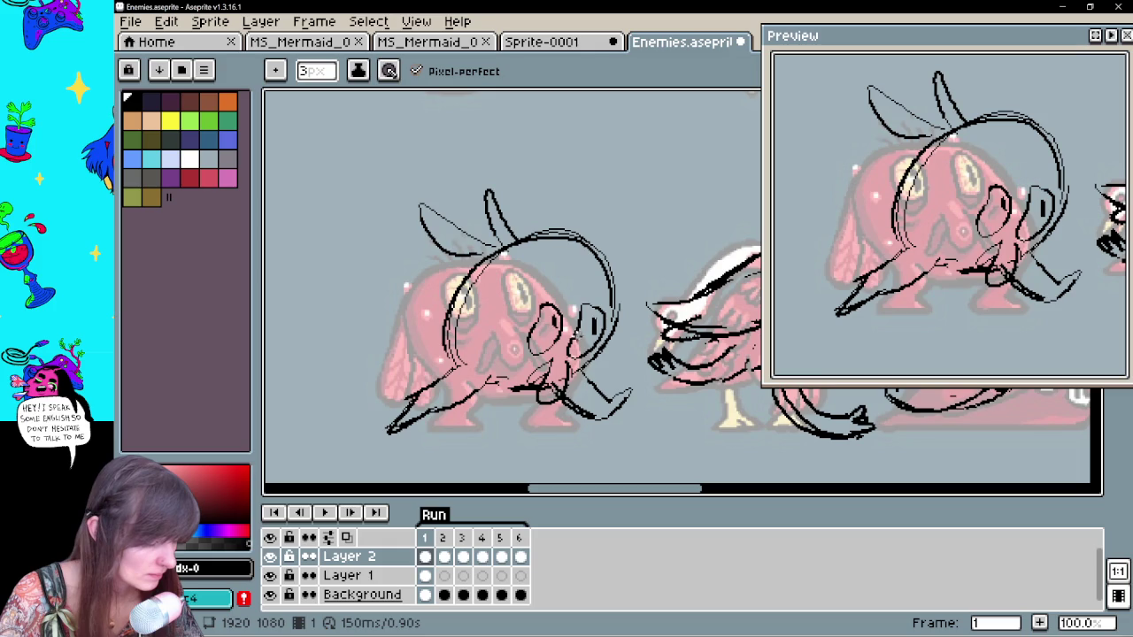
drag(557, 334, 529, 363)
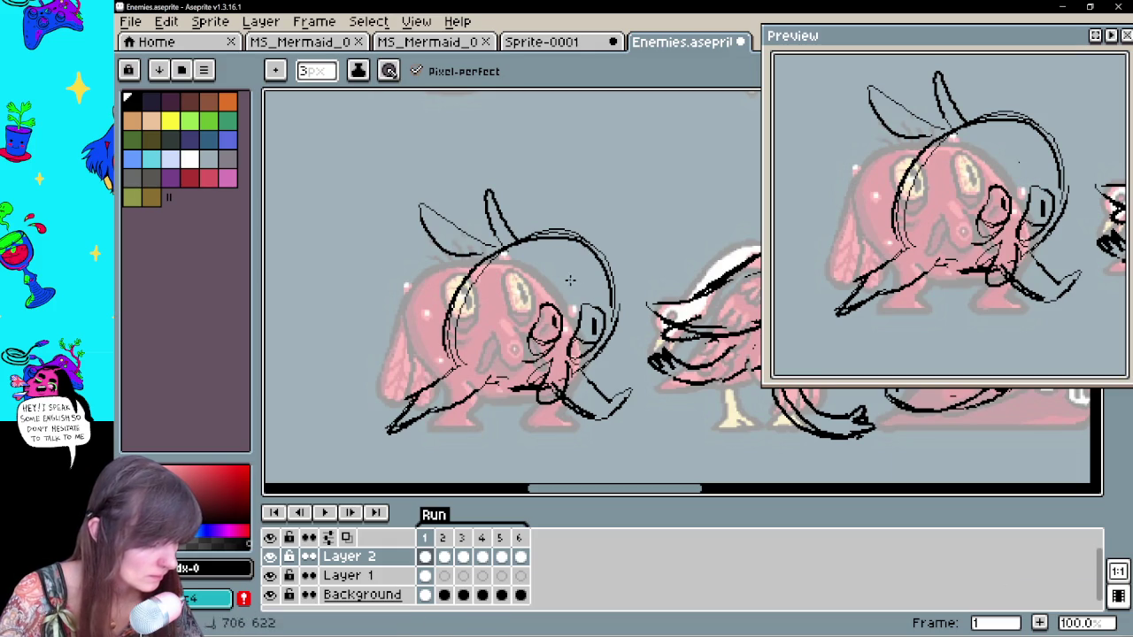
Add hair strokes atop the head, a curl, an eye highlight, a face dot and a curve by the eye
key(v)
key(b)
mouse_move(574, 245)
mouse_down()
mouse_move(569, 269)
mouse_move(611, 262)
mouse_move(615, 288)
mouse_up()
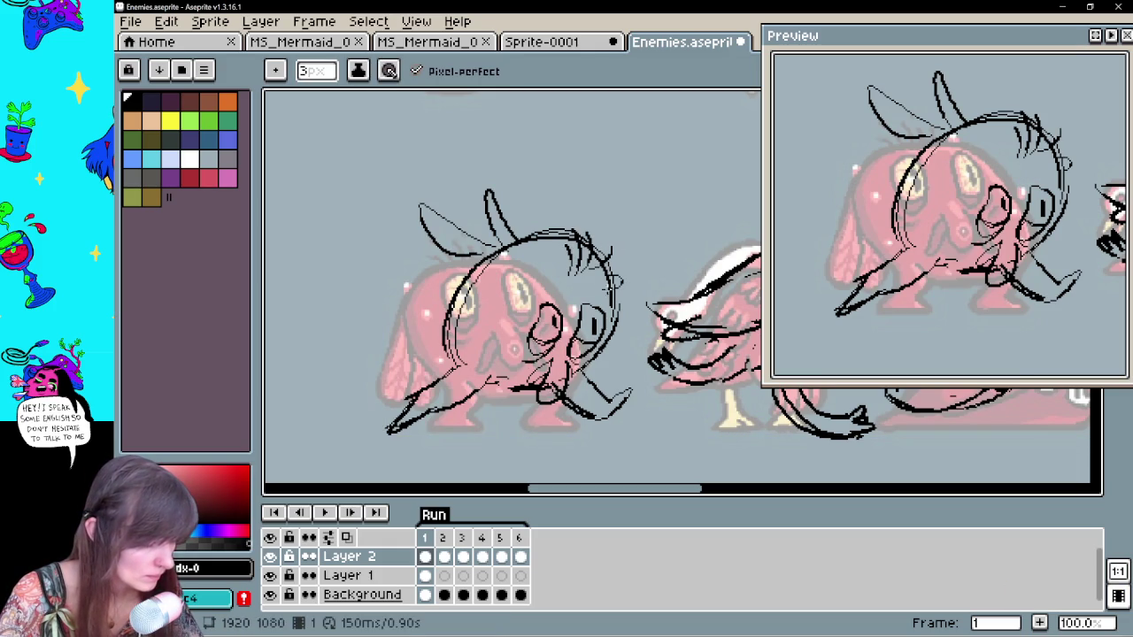
drag(510, 327, 507, 328)
drag(510, 274, 512, 276)
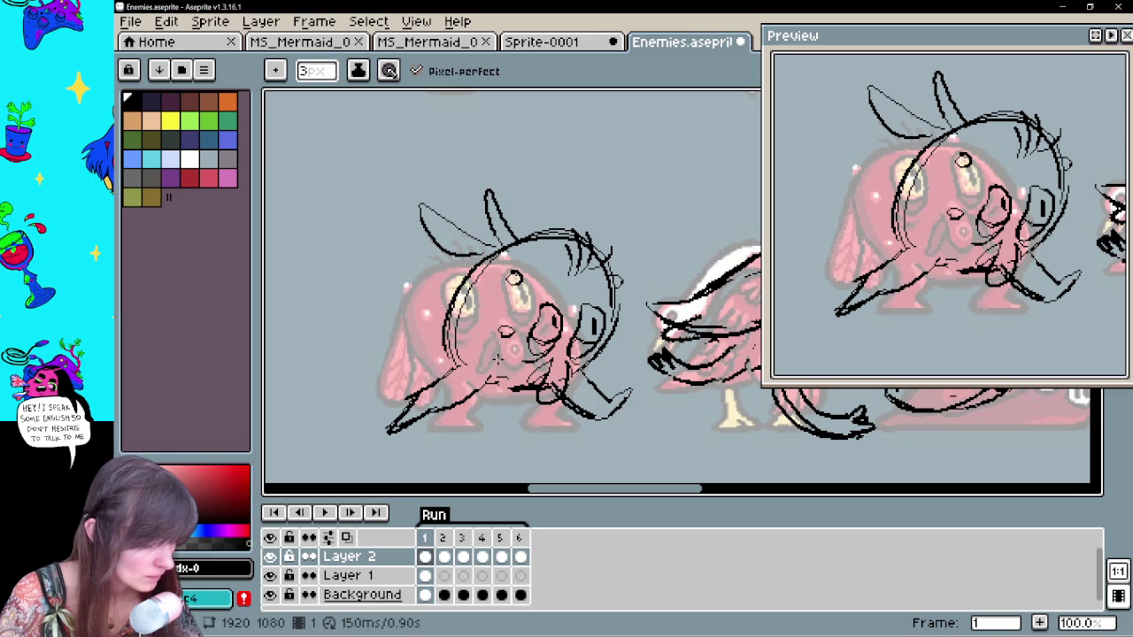
drag(480, 343, 478, 346)
drag(602, 355, 595, 365)
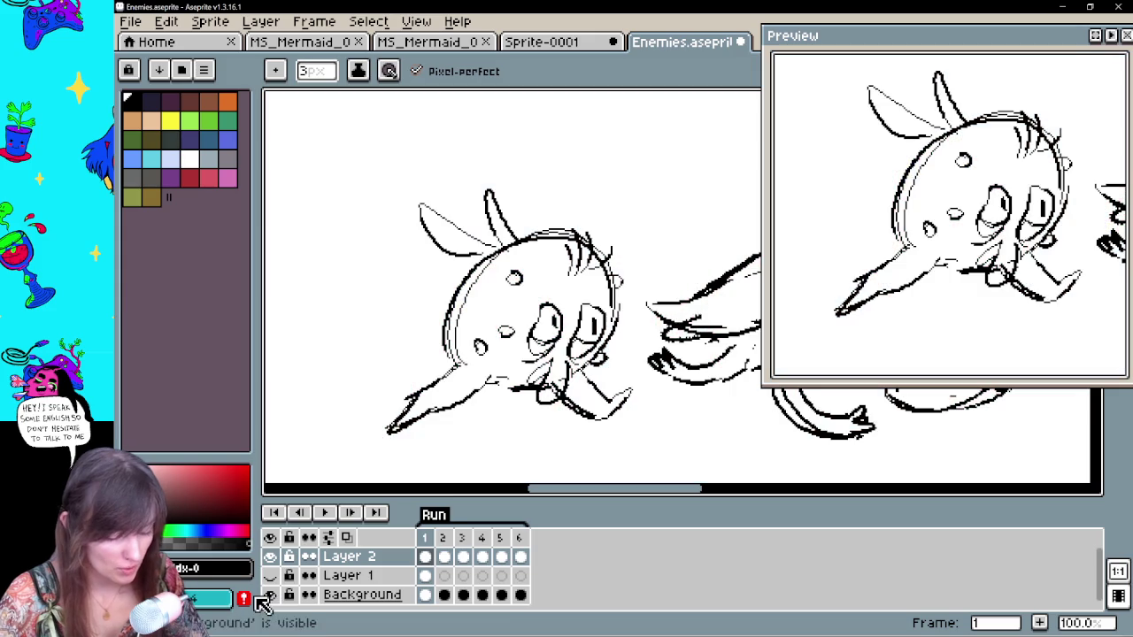
Hide the pink reference art, shorten the lower-left tip and ink a thicker lower-left arm
click(270, 595)
key(e)
mouse_move(418, 397)
mouse_down()
mouse_move(387, 434)
mouse_move(426, 395)
mouse_up()
key(b)
drag(501, 378, 416, 412)
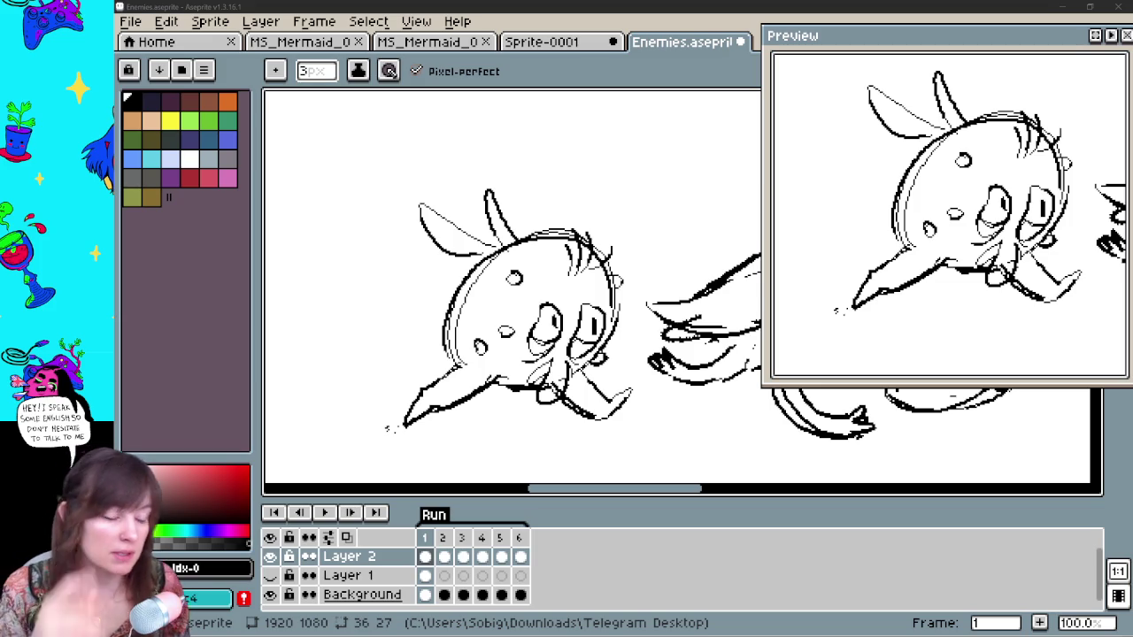
Replace the left ear outline with two long bunny ears above the head
key(ctrl+z)
drag(531, 310, 520, 299)
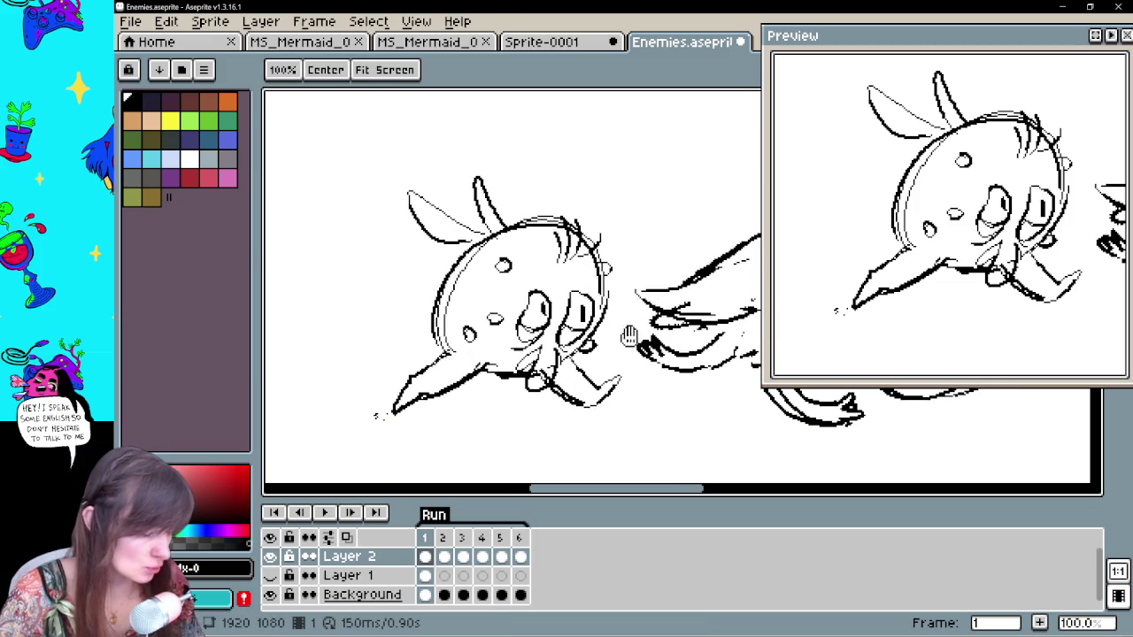
key(e)
mouse_move(419, 177)
mouse_down()
mouse_move(432, 234)
mouse_move(415, 184)
mouse_move(496, 228)
mouse_move(514, 133)
mouse_move(501, 226)
mouse_move(466, 142)
mouse_up()
key(b)
drag(466, 142, 498, 221)
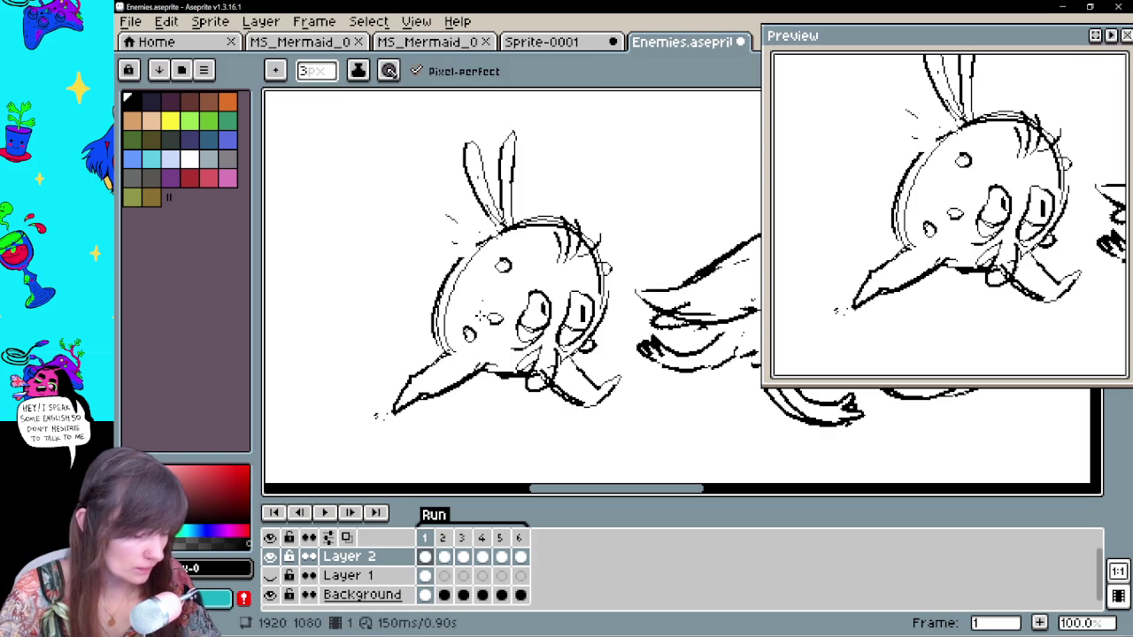
Erase stray dots below the creature and lasso-move its head up about 60 px
key(e)
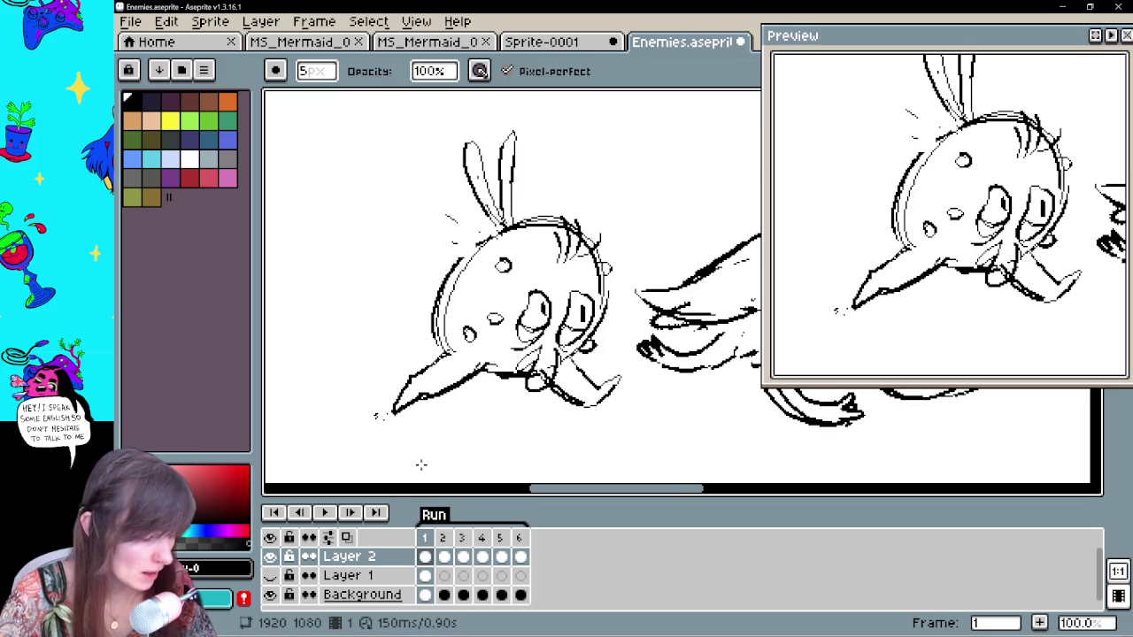
drag(421, 464, 410, 469)
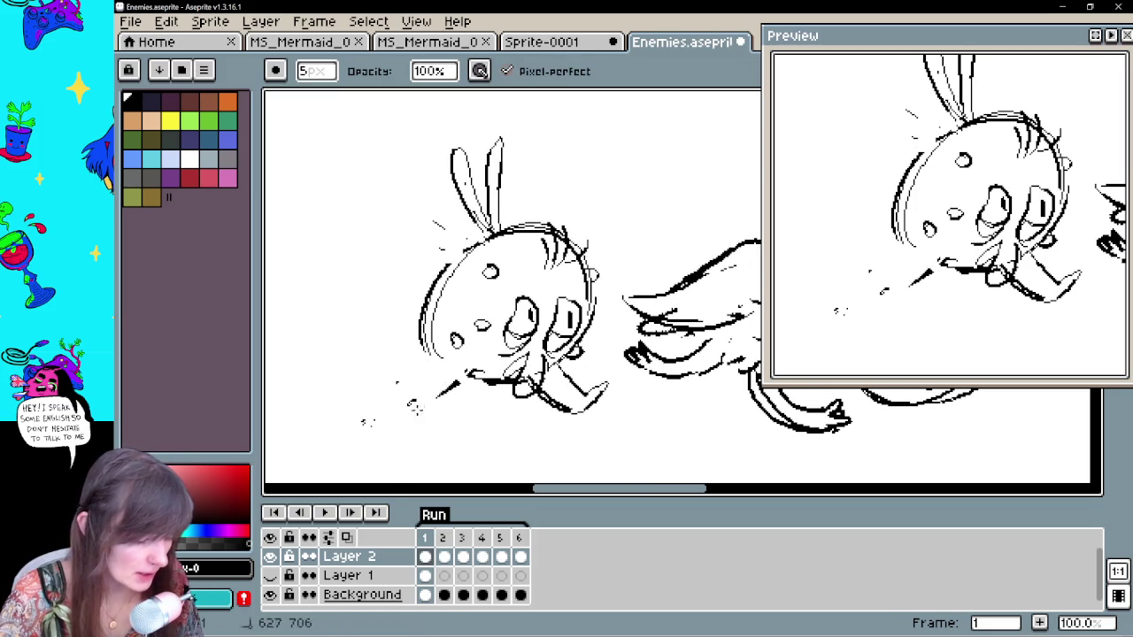
drag(397, 382, 370, 422)
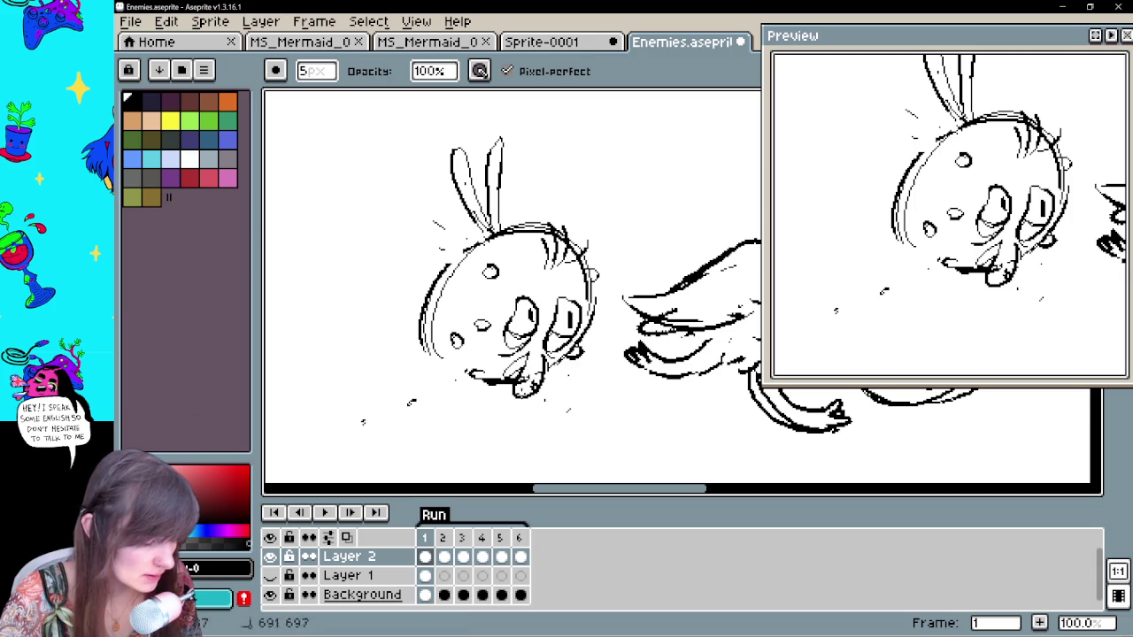
key(q)
mouse_move(566, 425)
mouse_down()
mouse_move(544, 121)
mouse_move(567, 425)
mouse_up()
drag(496, 283, 493, 229)
Deselect, then try a tongue shape below the mouth and undo the tongue strokes
key(e)
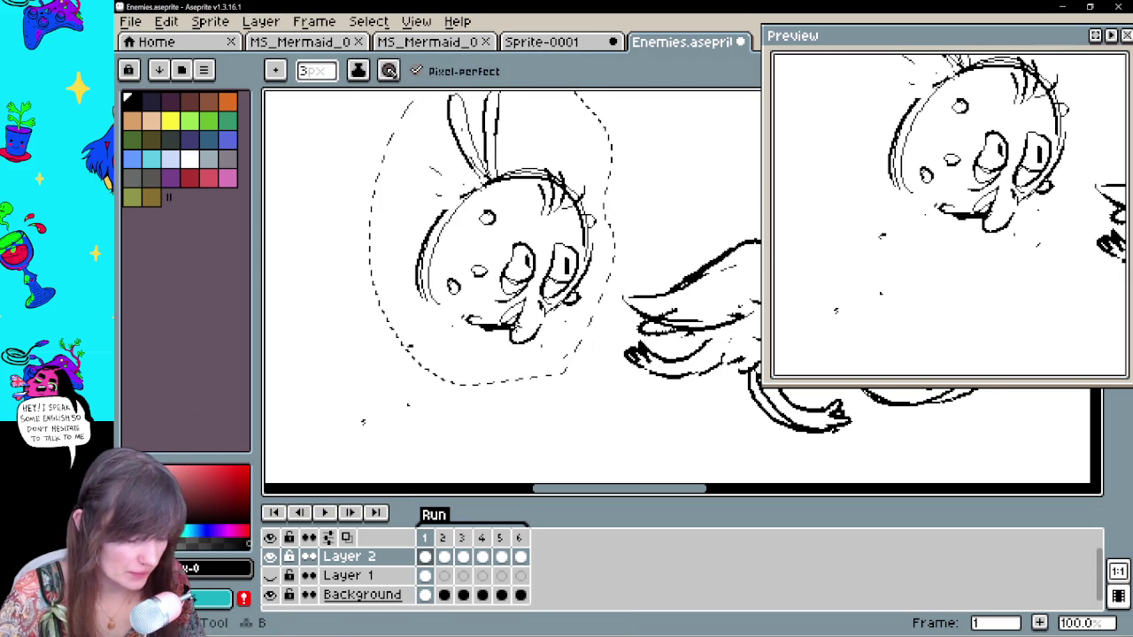
key(ctrl+d)
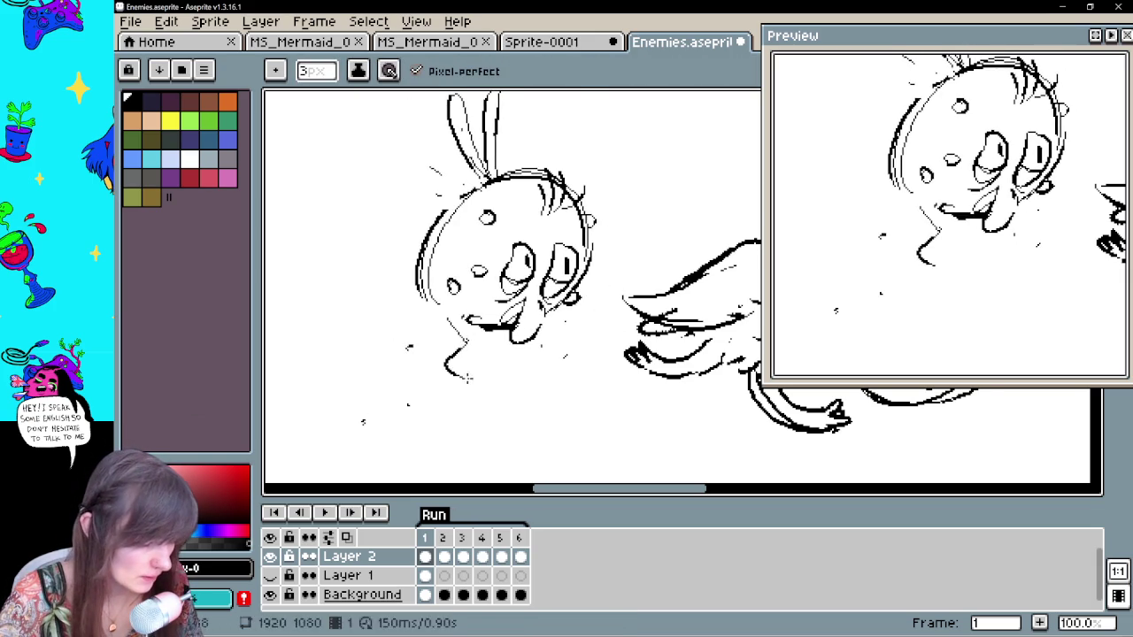
key(ctrl+z)
key(ctrl+y)
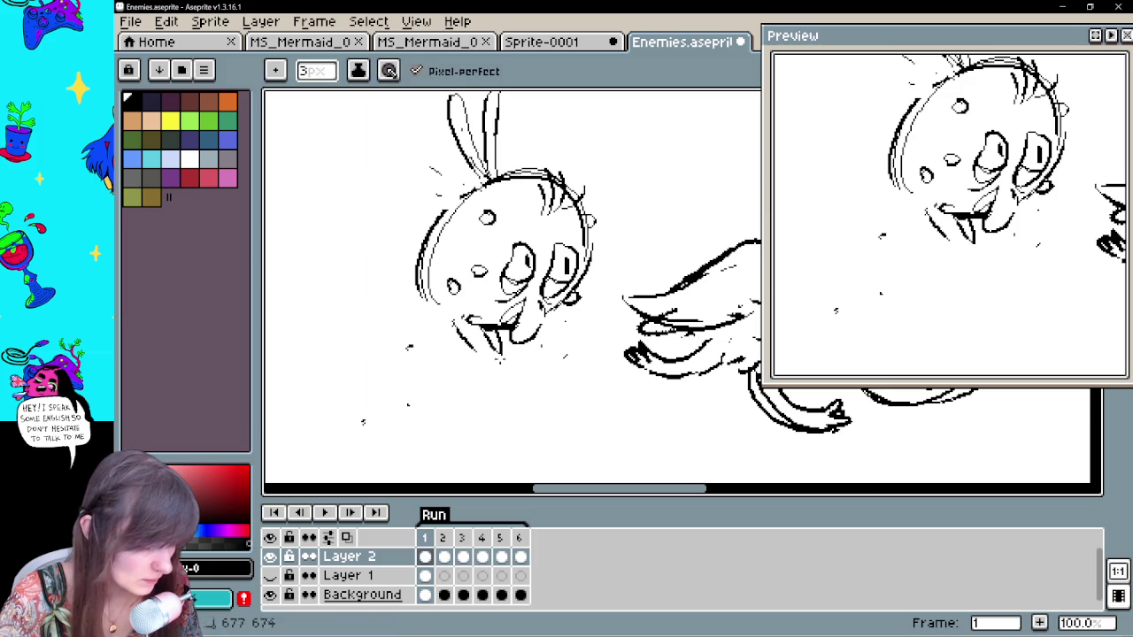
mouse_move(470, 359)
mouse_down()
mouse_move(476, 385)
mouse_move(506, 383)
mouse_move(494, 400)
mouse_up()
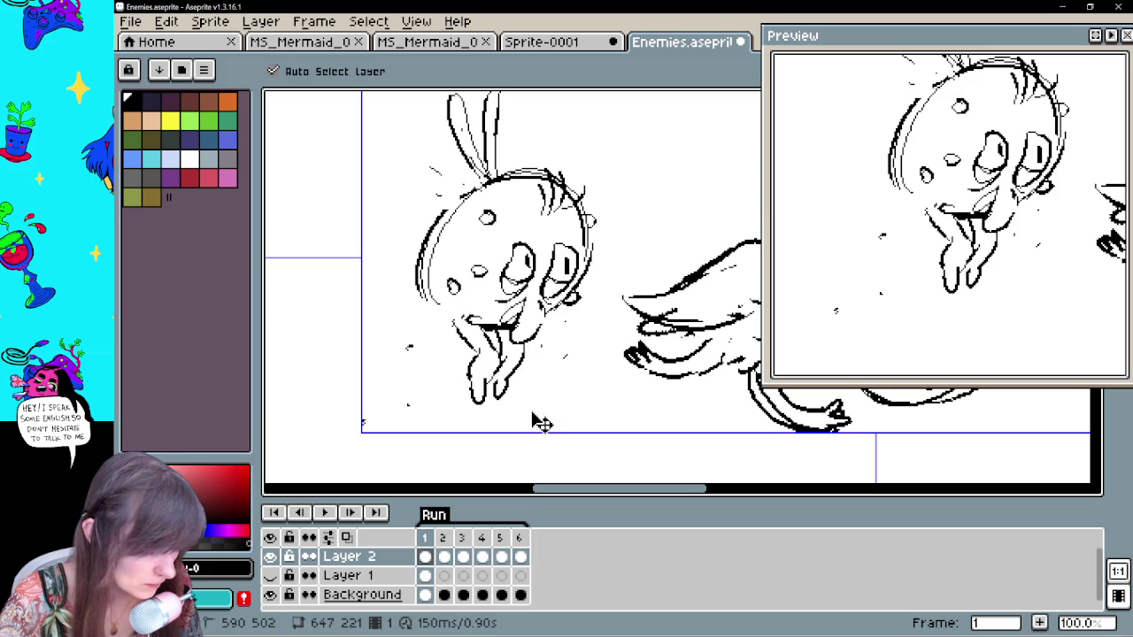
key(ctrl+z)
key(ctrl+z)
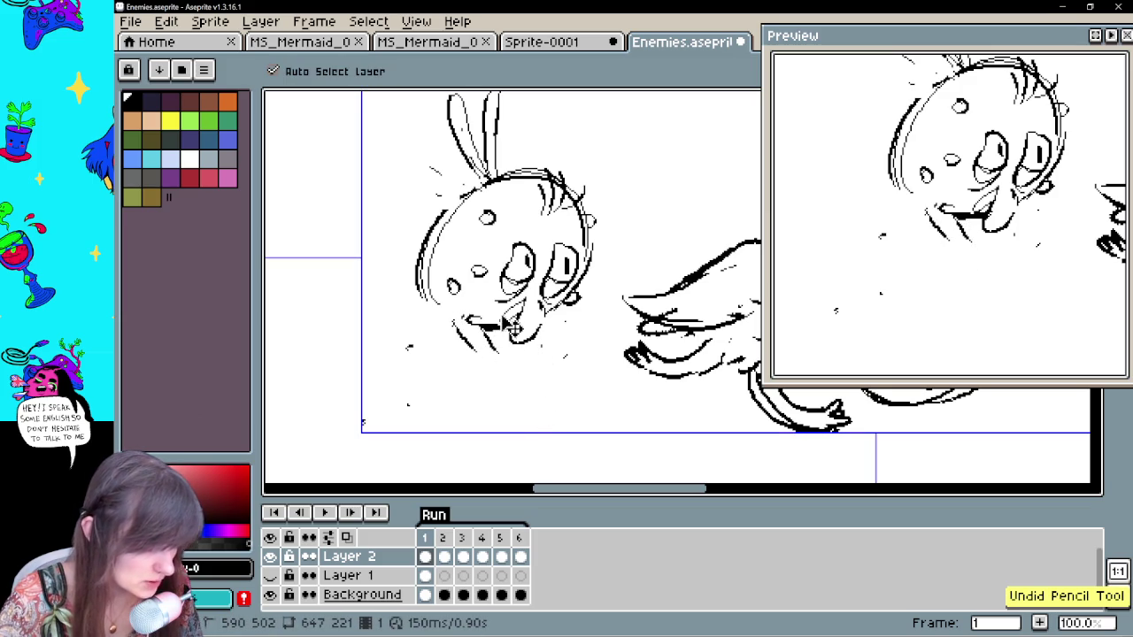
key(ctrl+z)
Draw two legs curving down below the mouth and thicken the right one
mouse_move(450, 312)
mouse_down()
mouse_move(441, 372)
mouse_move(474, 326)
mouse_move(512, 329)
mouse_move(559, 365)
mouse_up()
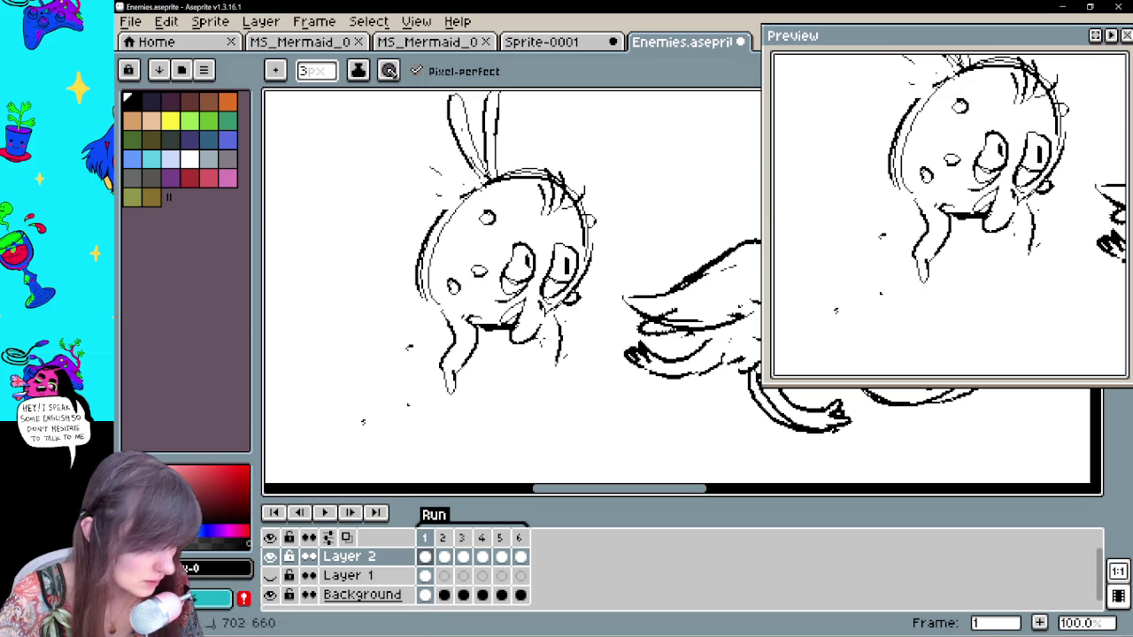
mouse_move(551, 311)
mouse_down()
mouse_move(567, 347)
mouse_move(535, 365)
mouse_up()
drag(594, 305, 587, 324)
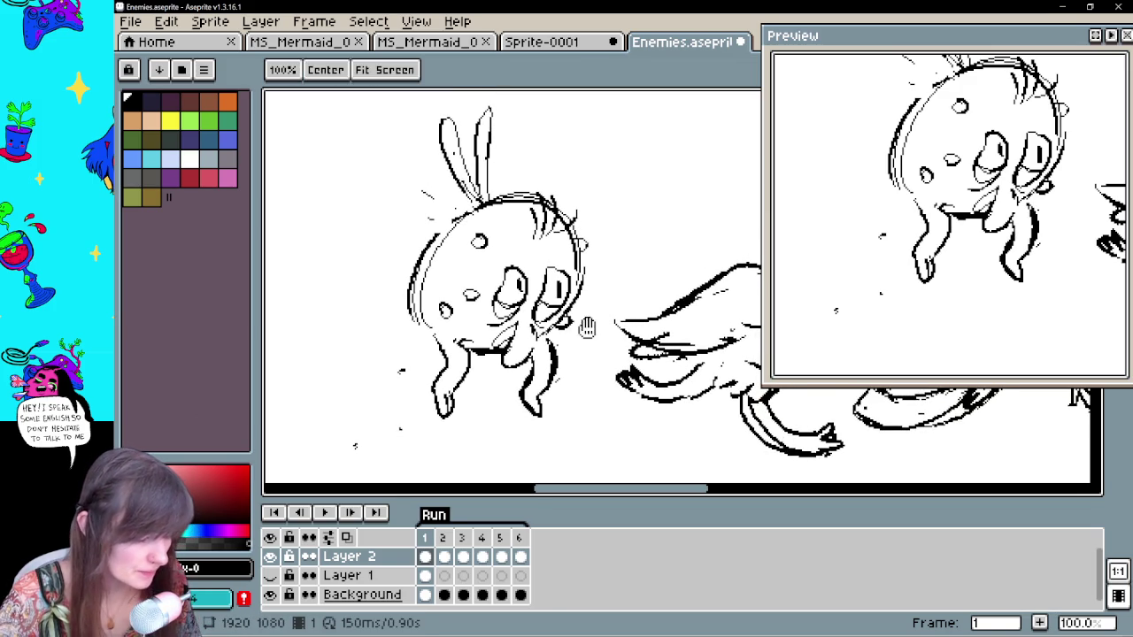
click(463, 576)
Step through the frames, play back the animation, and select Layer 2's frame 2
click(347, 537)
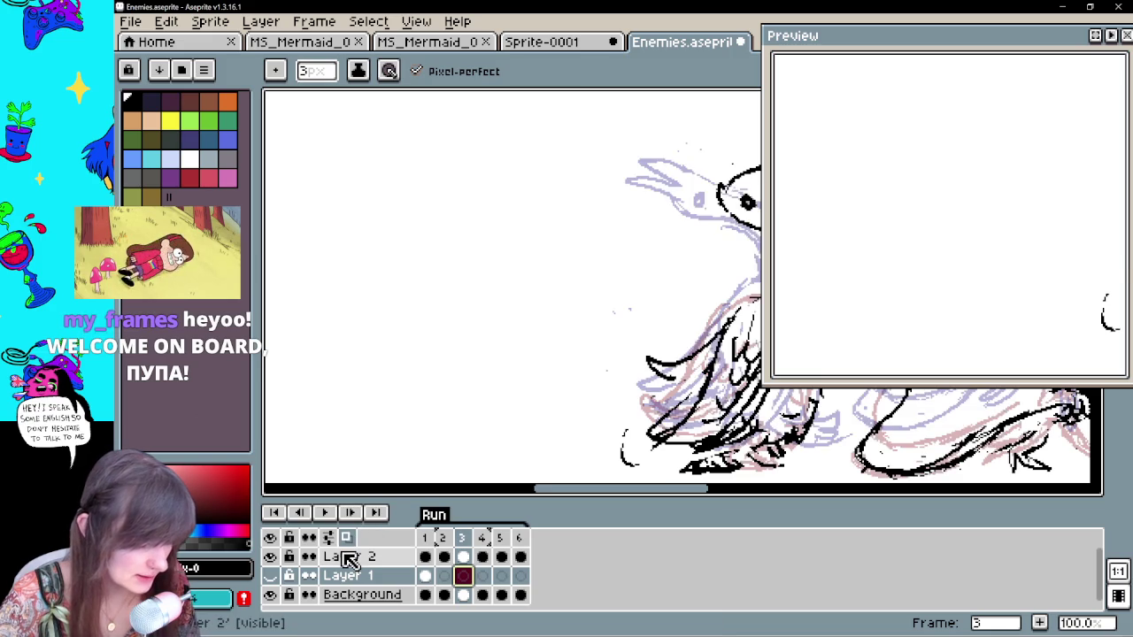
click(444, 576)
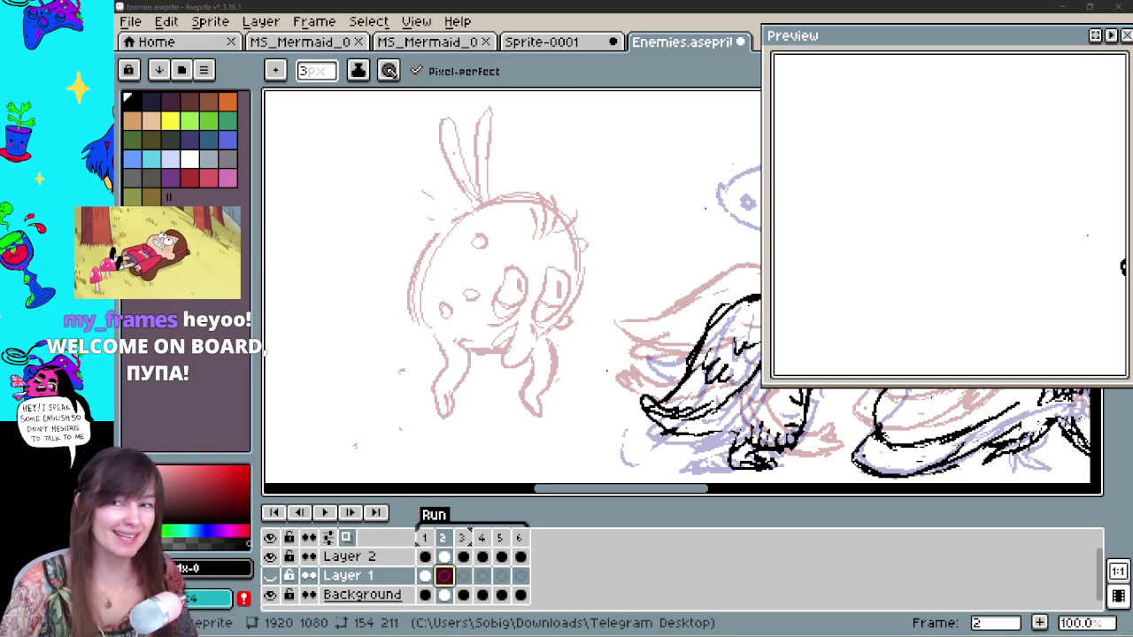
key(Return)
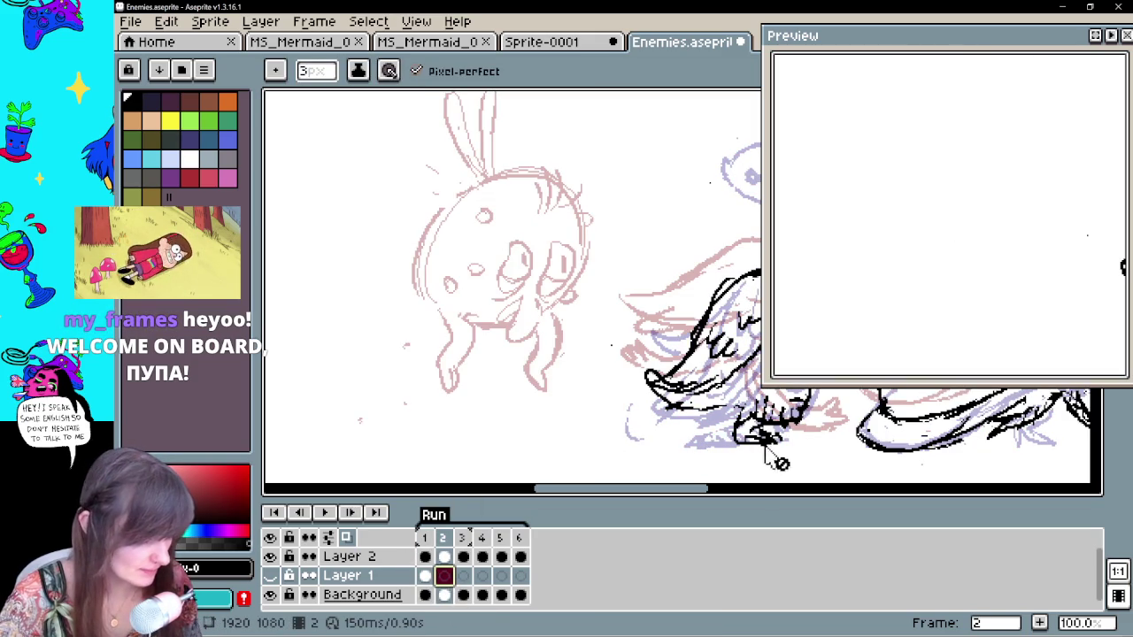
click(445, 557)
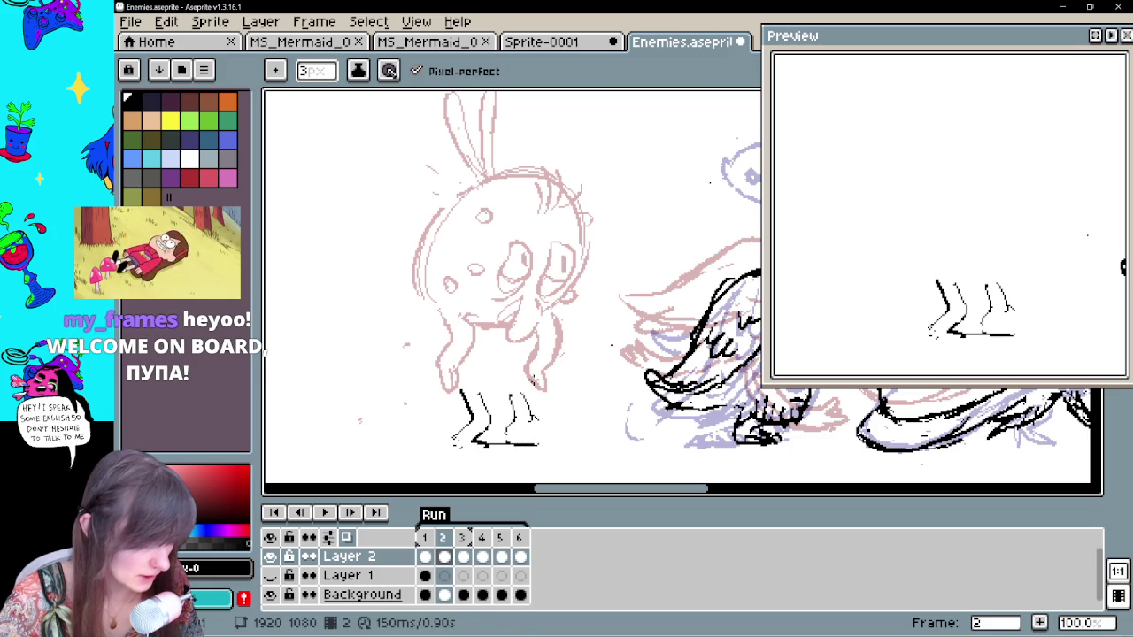
Draw the round egg-shaped body outline after a few discarded arcs
key(ctrl+z)
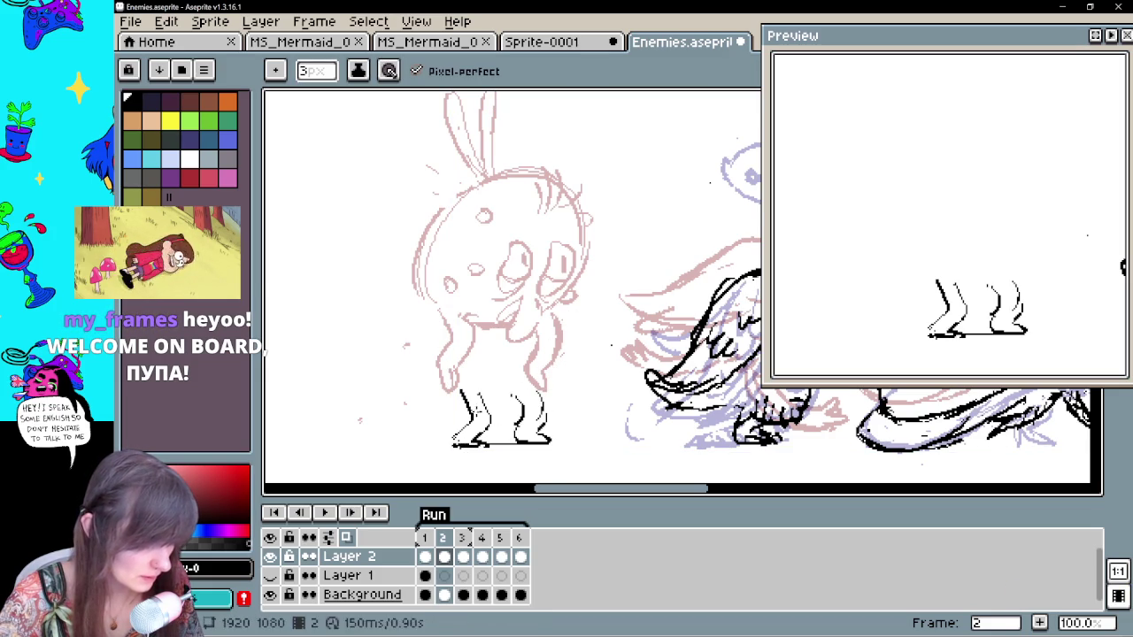
drag(420, 309, 610, 323)
key(ctrl+z)
drag(473, 415, 617, 327)
key(ctrl+z)
key(ctrl+z)
mouse_move(474, 411)
mouse_down()
mouse_move(607, 336)
mouse_move(559, 409)
mouse_up()
Draw foot strokes at the body's lower right
key(e)
key(b)
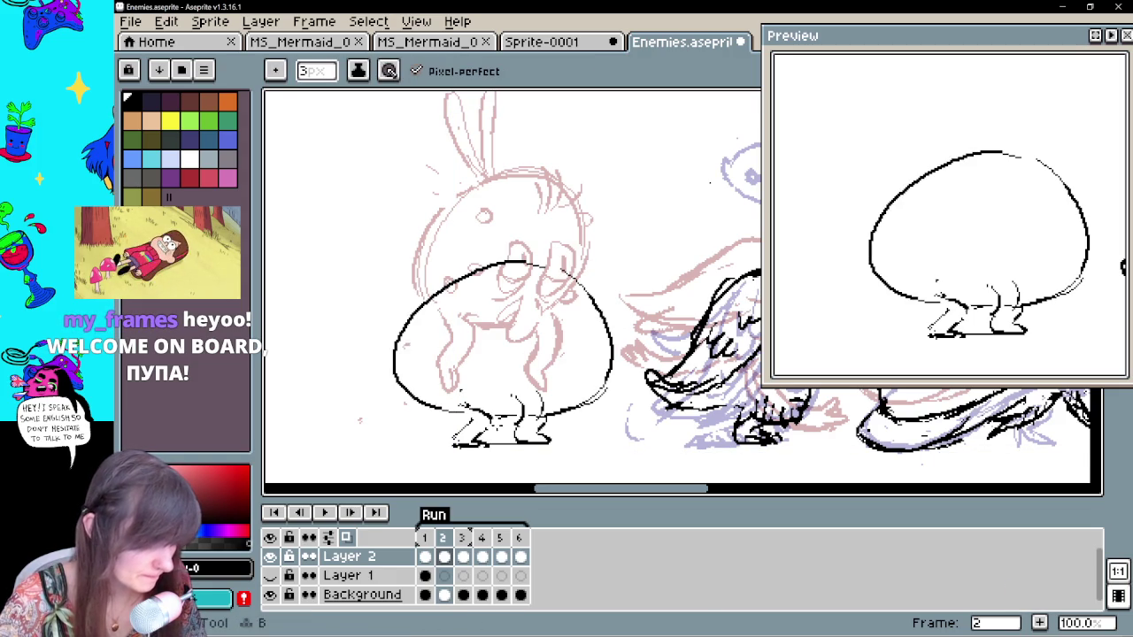
key(e)
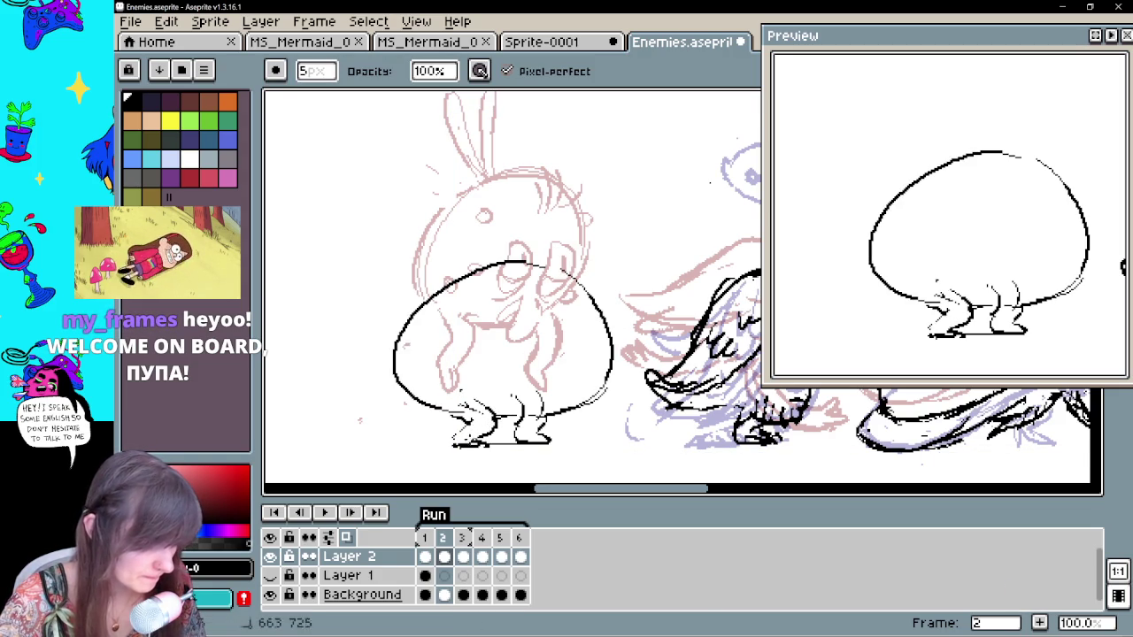
key(b)
mouse_move(568, 401)
mouse_down()
mouse_move(538, 432)
mouse_move(528, 416)
mouse_move(502, 421)
mouse_move(528, 416)
mouse_move(516, 438)
mouse_up()
Draw two legs tucked inside the egg body
key(e)
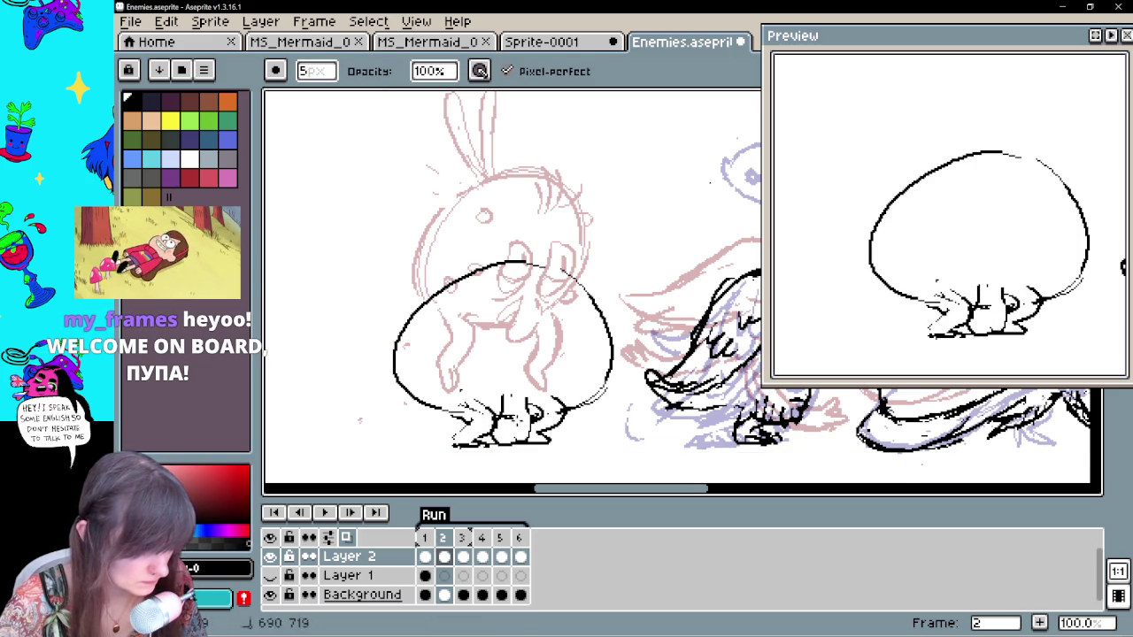
key(v)
click(512, 379)
key(b)
drag(506, 340, 478, 395)
key(ctrl+z)
mouse_move(511, 341)
mouse_down()
mouse_move(474, 393)
mouse_move(497, 402)
mouse_up()
mouse_move(560, 347)
mouse_down()
mouse_move(531, 389)
mouse_move(568, 383)
mouse_up()
Erase the stray stroke under the left leg and add an inner line to it
key(e)
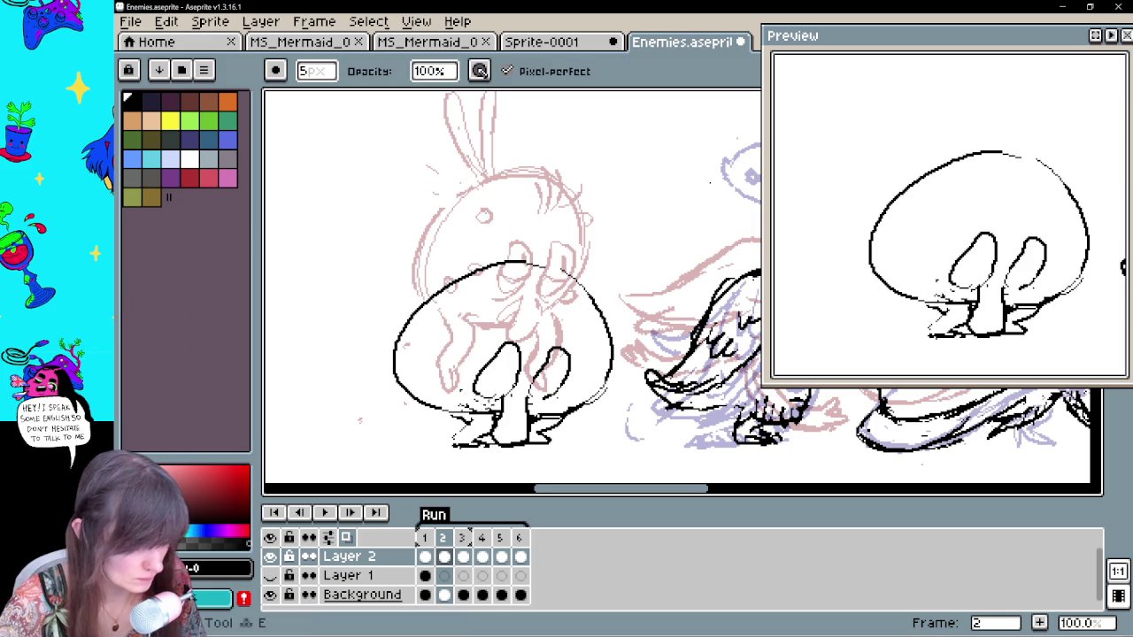
mouse_move(497, 404)
mouse_down()
mouse_move(467, 414)
mouse_move(546, 383)
mouse_move(577, 391)
mouse_move(540, 404)
mouse_up()
key(space)
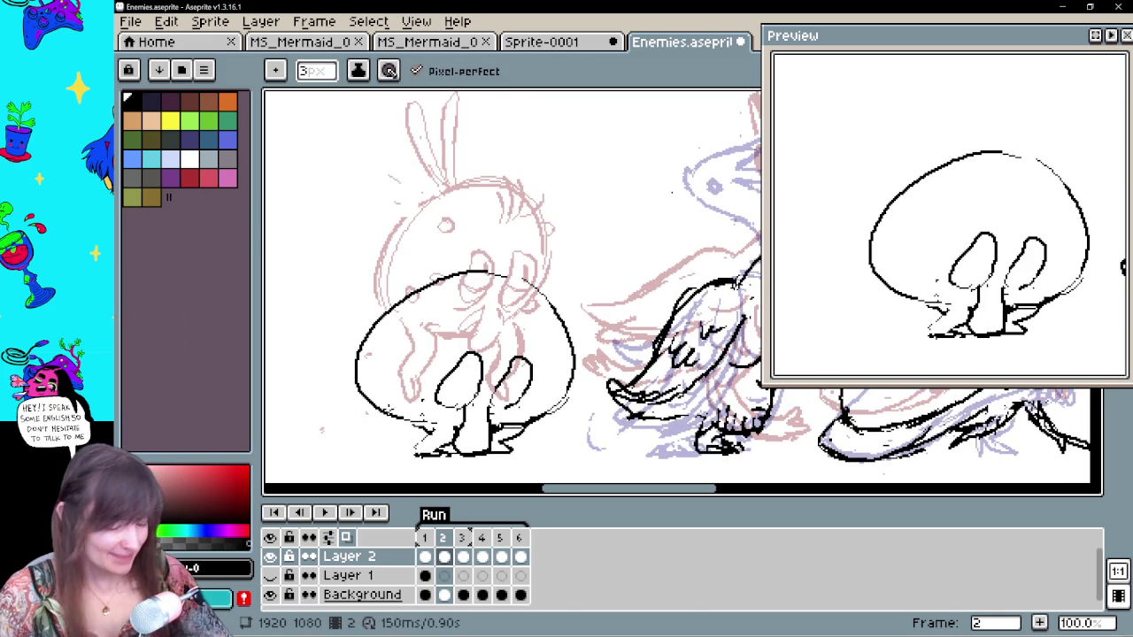
key(ctrl+z)
mouse_move(446, 400)
mouse_down()
mouse_move(477, 391)
mouse_move(473, 375)
mouse_up()
key(e)
key(b)
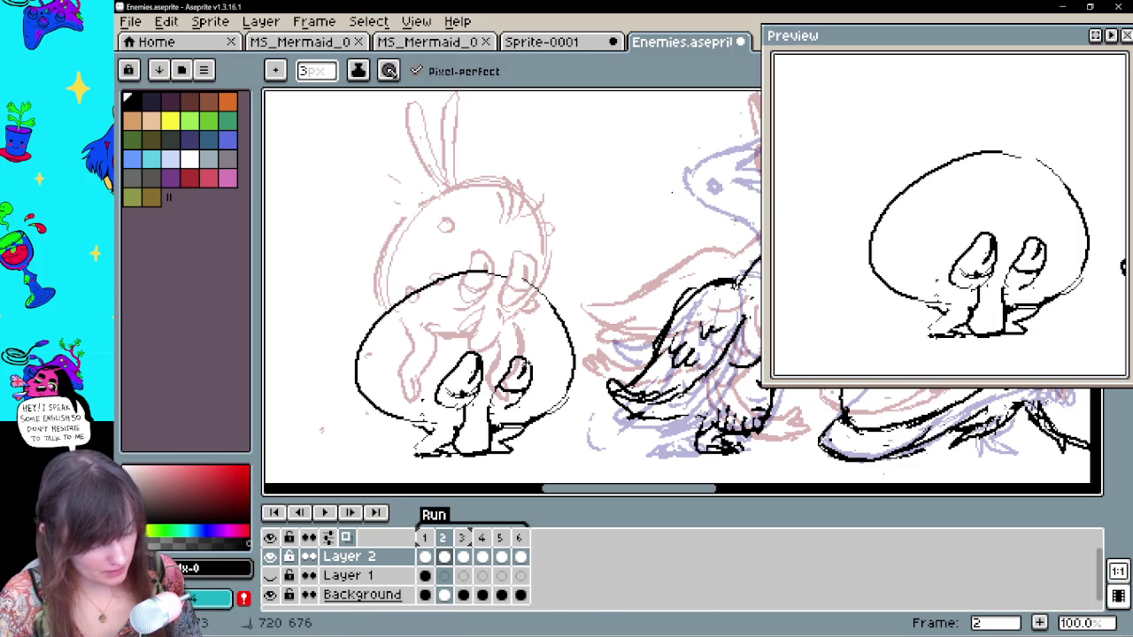
click(428, 42)
key(Return)
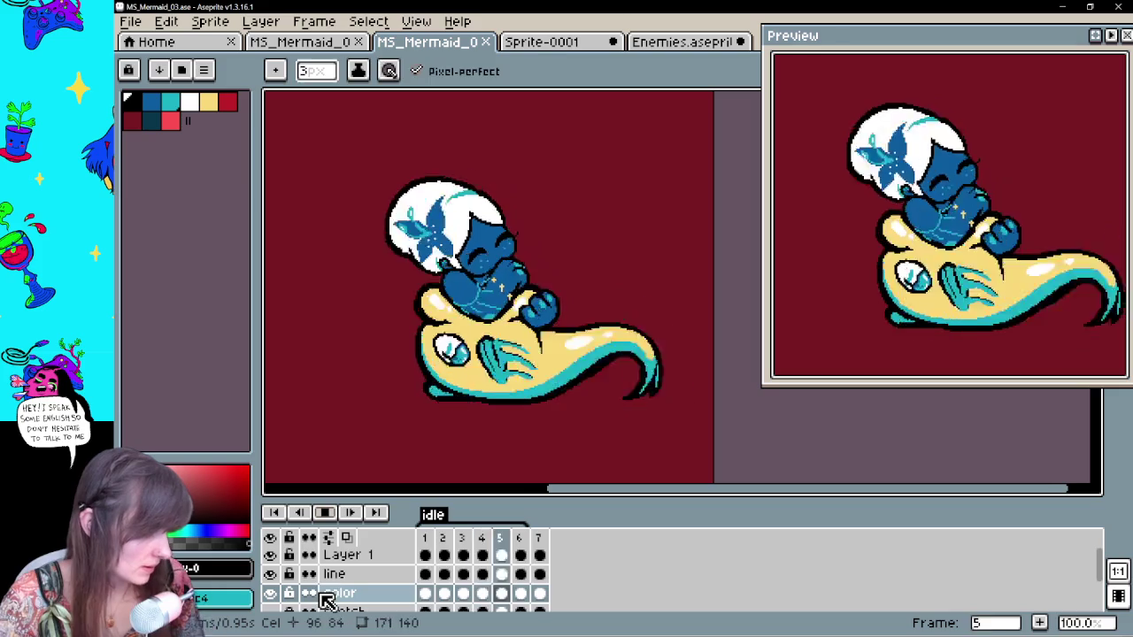
drag(630, 410, 588, 412)
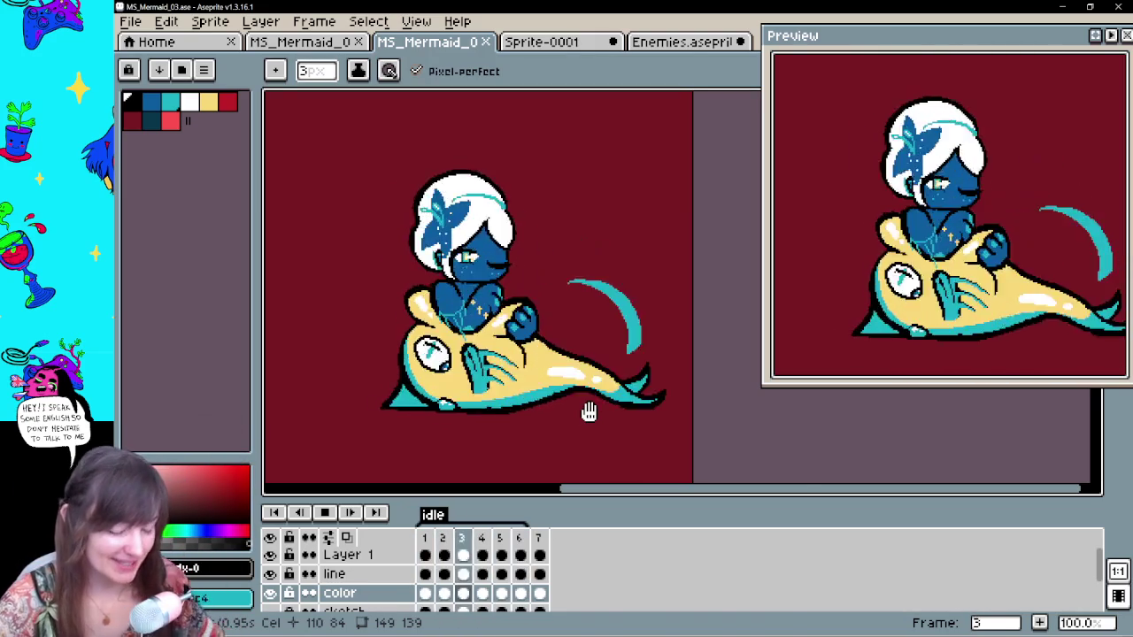
click(324, 513)
click(681, 43)
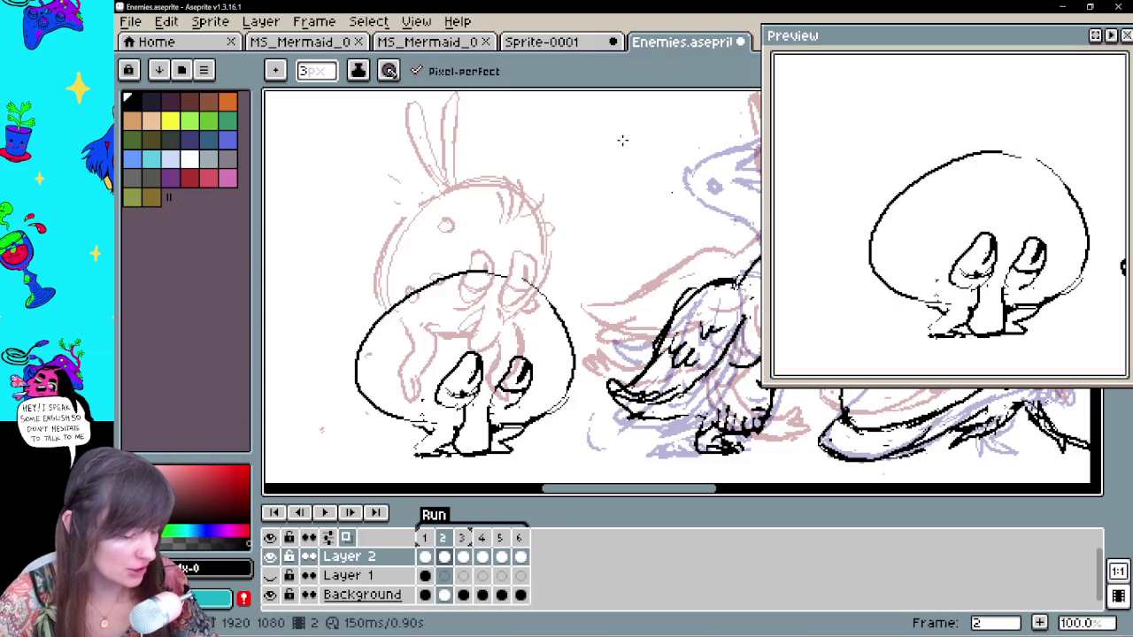
Add a curl, three small spots and a stroke at the legs' base on the body
drag(399, 397, 395, 398)
drag(418, 374, 421, 376)
drag(442, 307, 444, 308)
drag(565, 324, 568, 331)
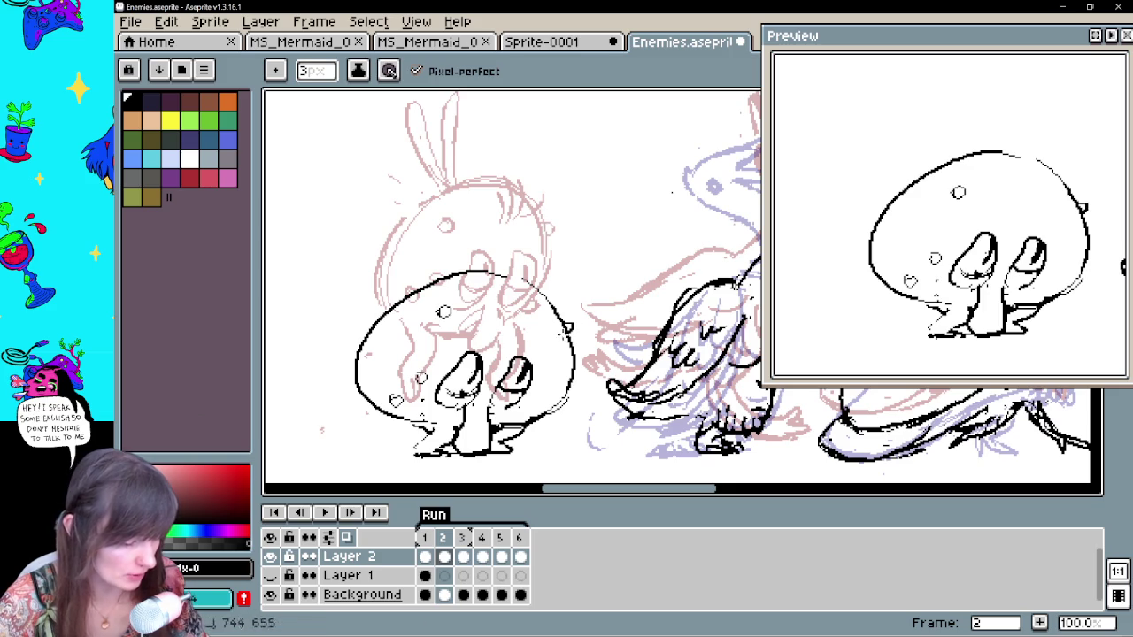
drag(423, 434, 440, 419)
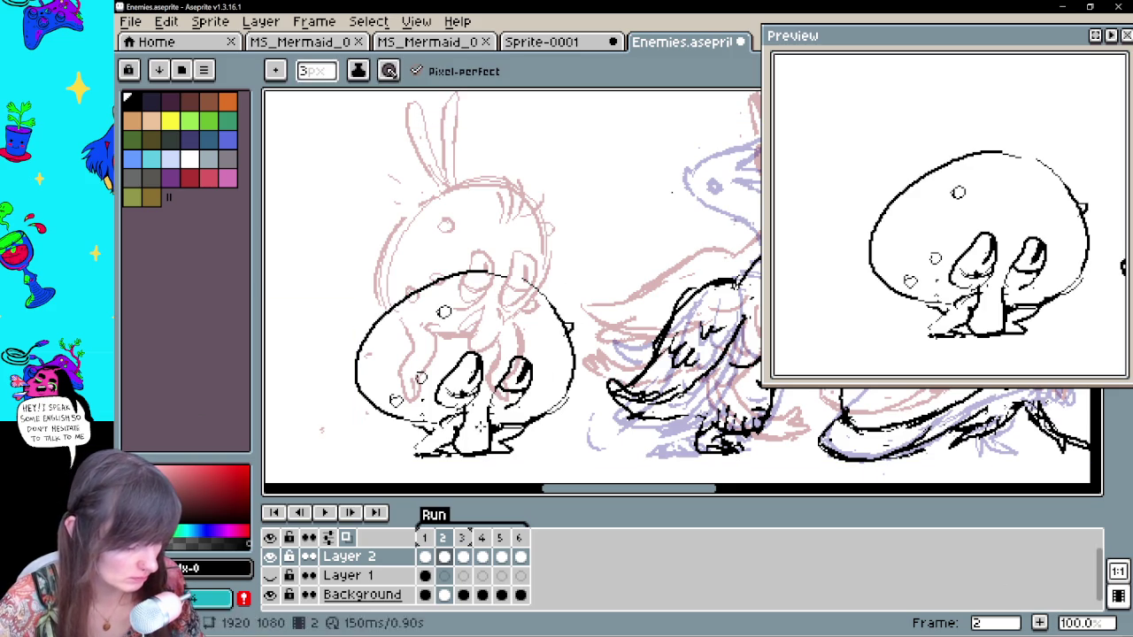
Draw the two propeller-like blades above the body
mouse_move(378, 242)
mouse_down()
mouse_move(453, 270)
mouse_move(555, 260)
mouse_up()
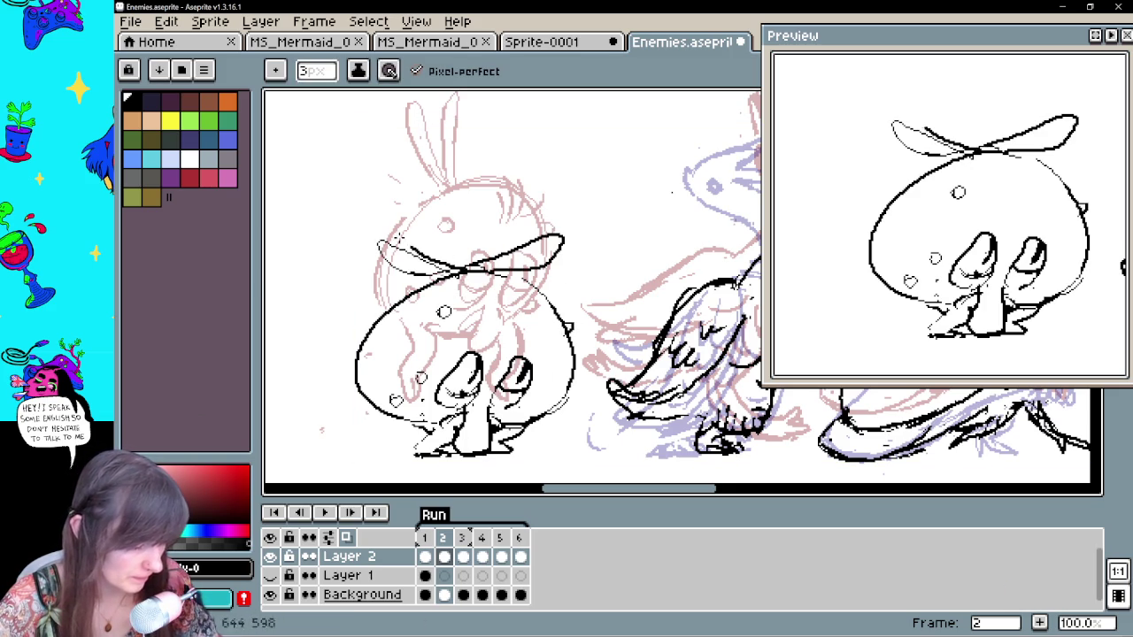
drag(420, 228, 422, 270)
click(444, 557)
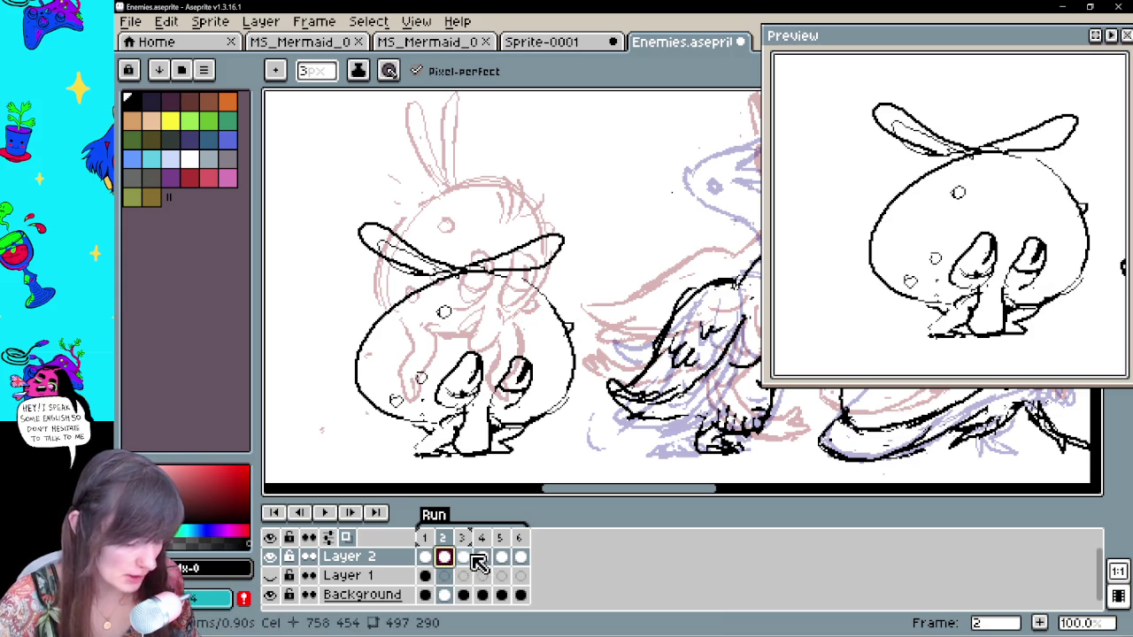
Lasso the whole frame 2 creature and cut it out
key(q)
drag(574, 414, 577, 433)
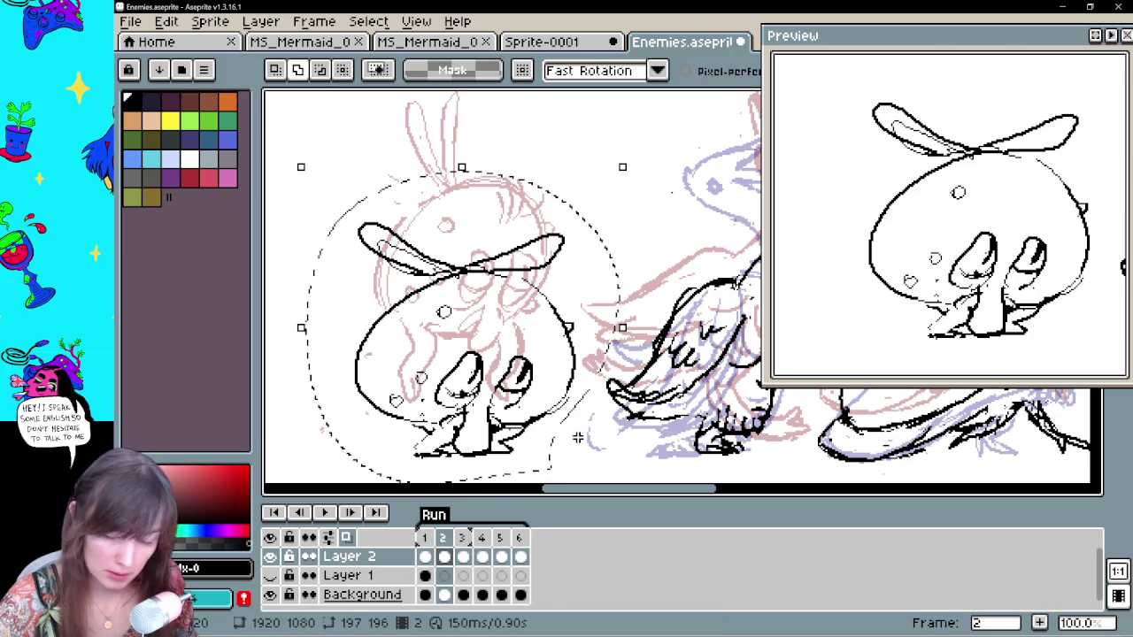
key(Delete)
Check frames 3, 2 and 1, then deselect and return to the empty frame 2
click(462, 556)
click(501, 595)
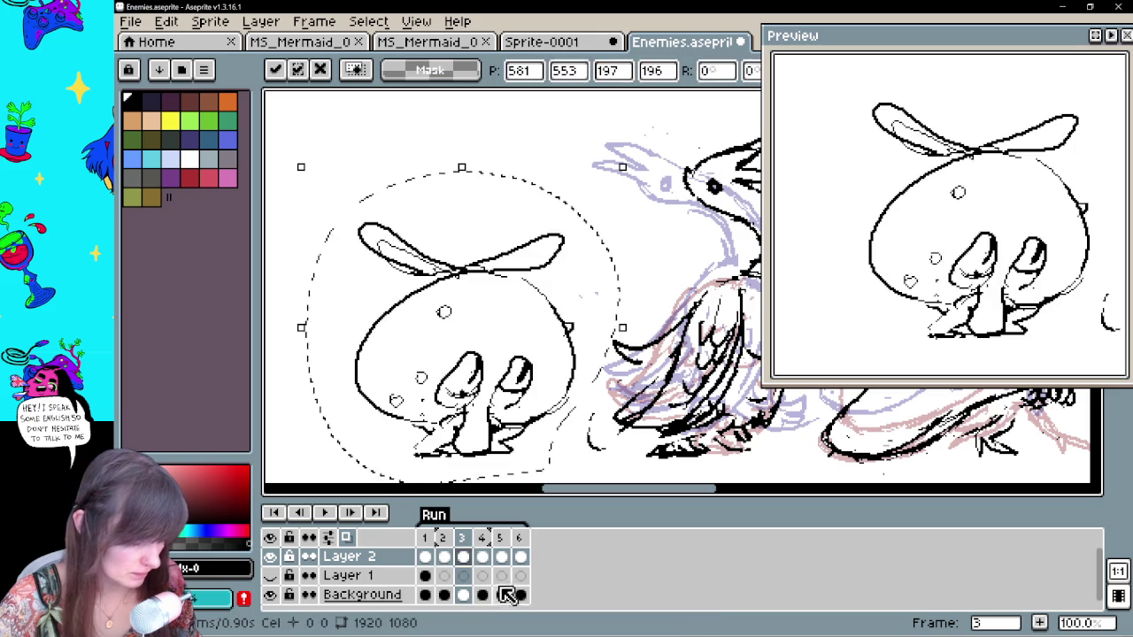
click(443, 556)
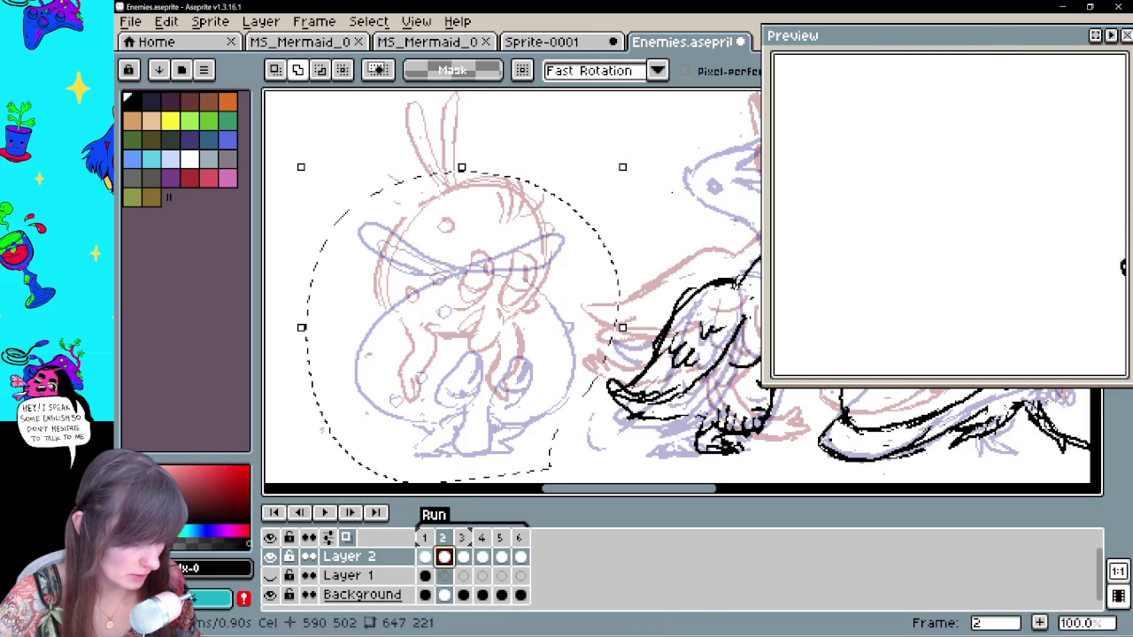
click(425, 556)
drag(601, 362, 626, 358)
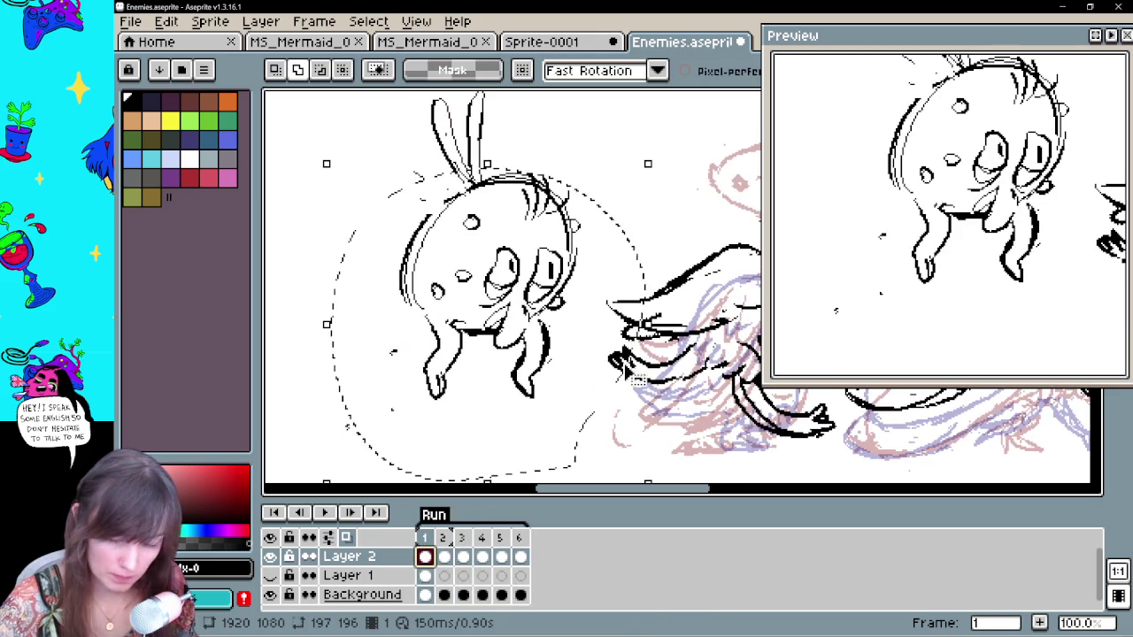
key(ctrl+d)
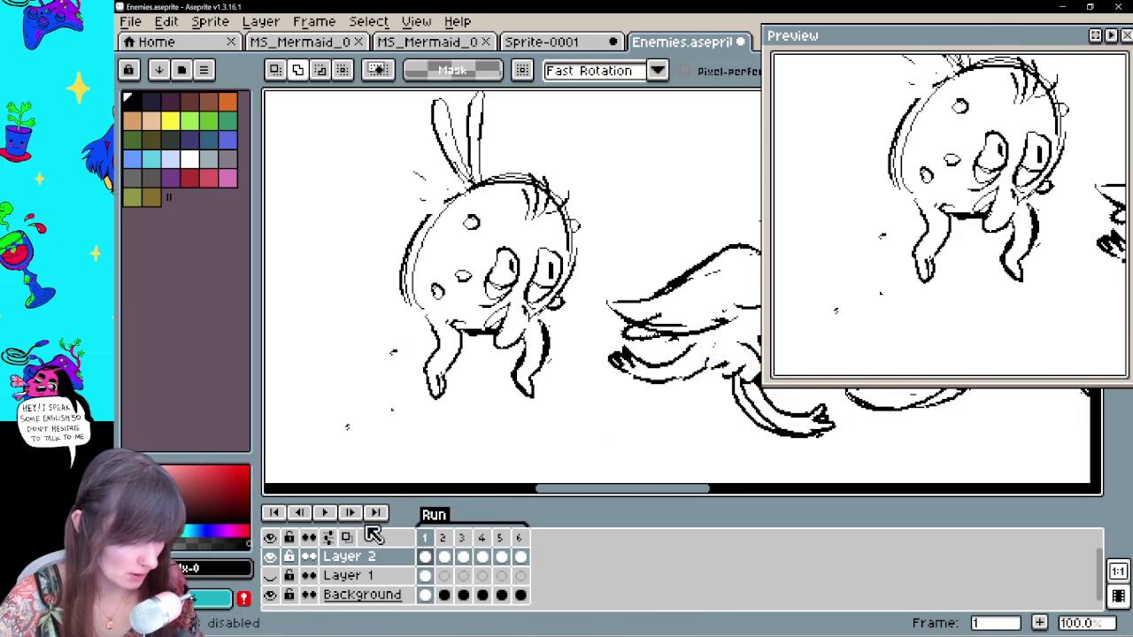
click(443, 556)
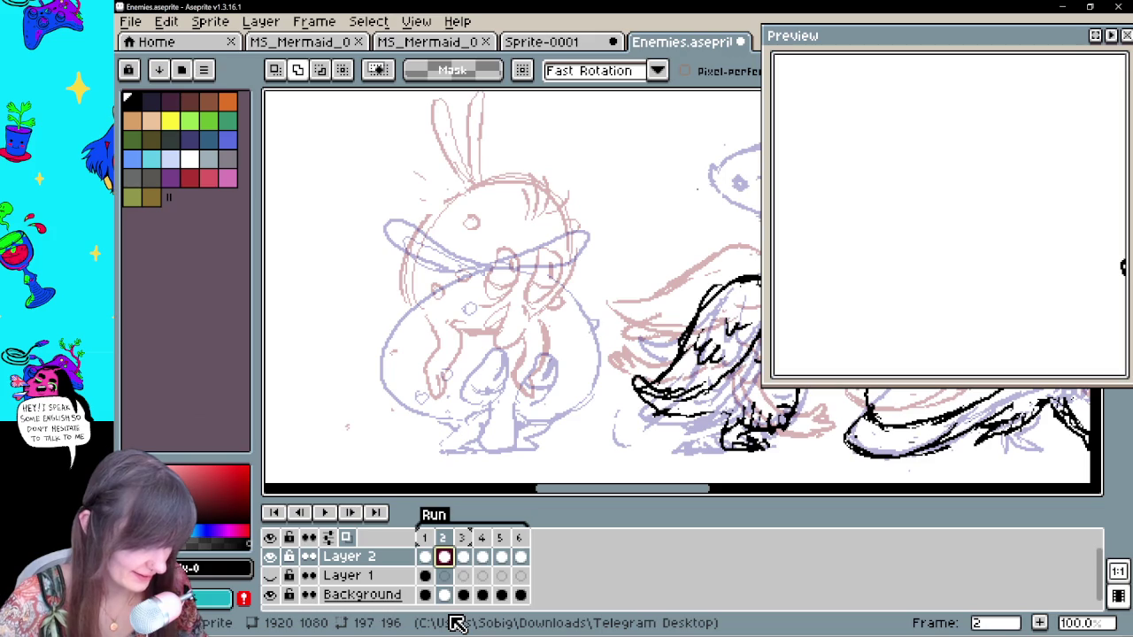
On frame 2, draw two leg lines and an oval body outline, undoing a misplaced curve
key(b)
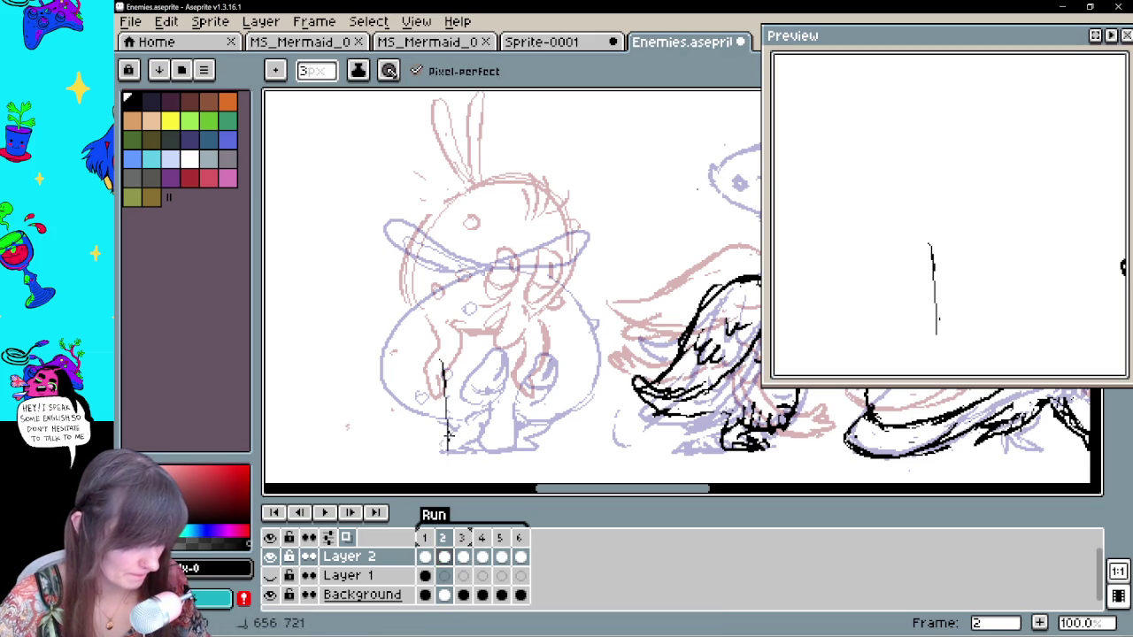
drag(462, 447, 462, 371)
drag(531, 355, 529, 438)
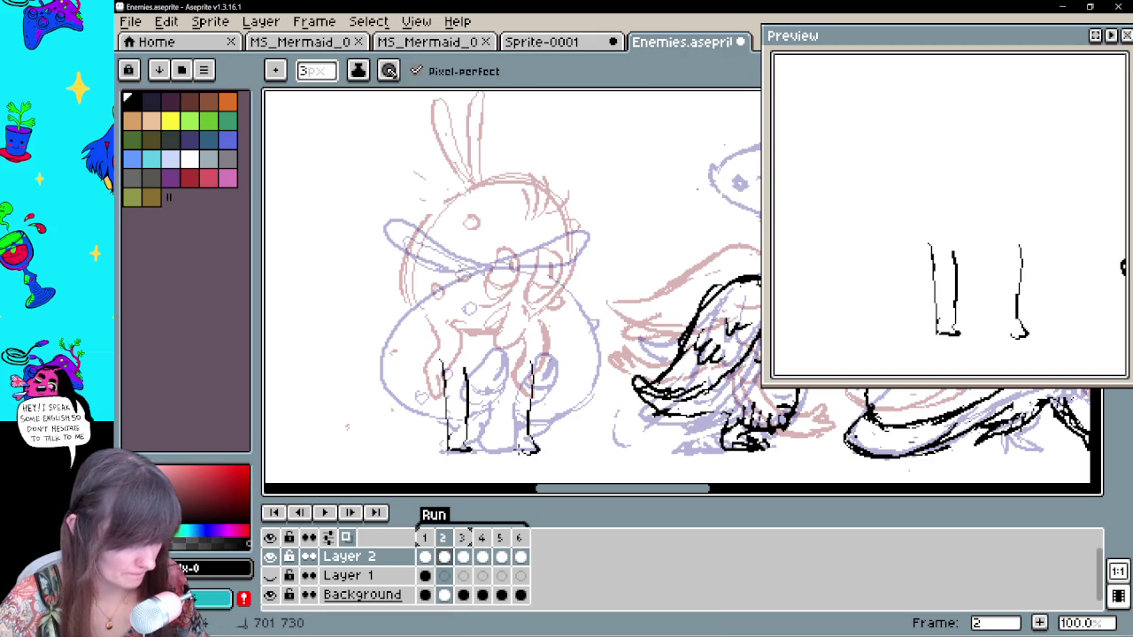
mouse_move(512, 379)
mouse_down()
mouse_move(470, 377)
mouse_move(443, 212)
mouse_up()
key(ctrl+z)
mouse_move(438, 368)
mouse_down()
mouse_move(447, 217)
mouse_move(553, 232)
mouse_move(577, 285)
mouse_move(545, 386)
mouse_move(515, 395)
mouse_up()
On frame 3, erase the left body outline and redraw it with extra strokes on both sides
click(461, 556)
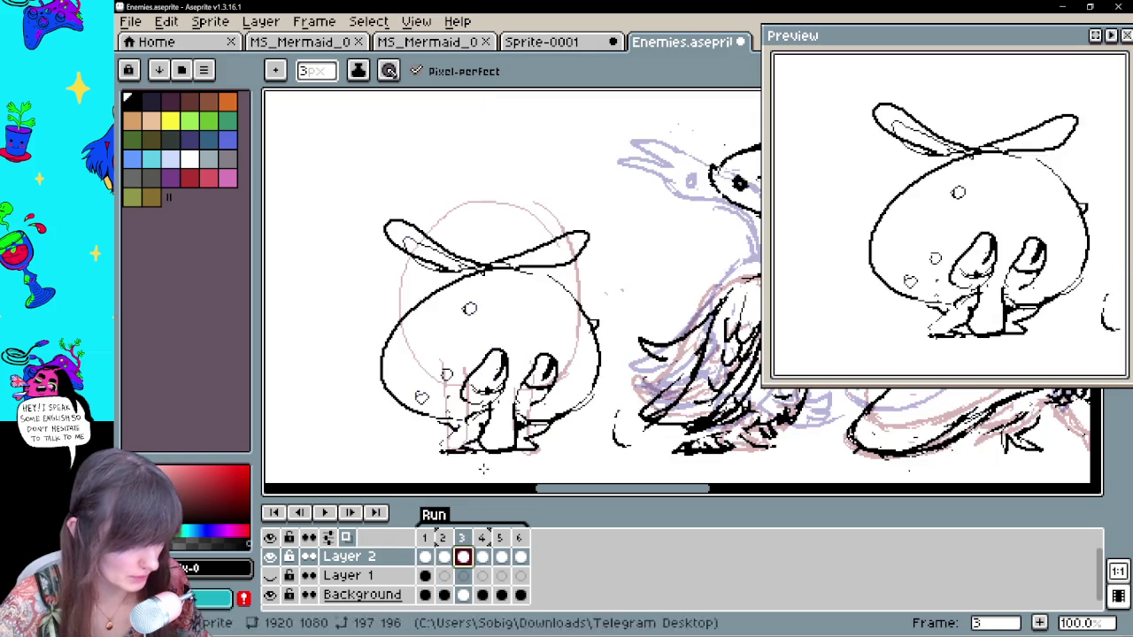
key(e)
mouse_move(428, 296)
mouse_down()
mouse_move(385, 372)
mouse_move(412, 414)
mouse_up()
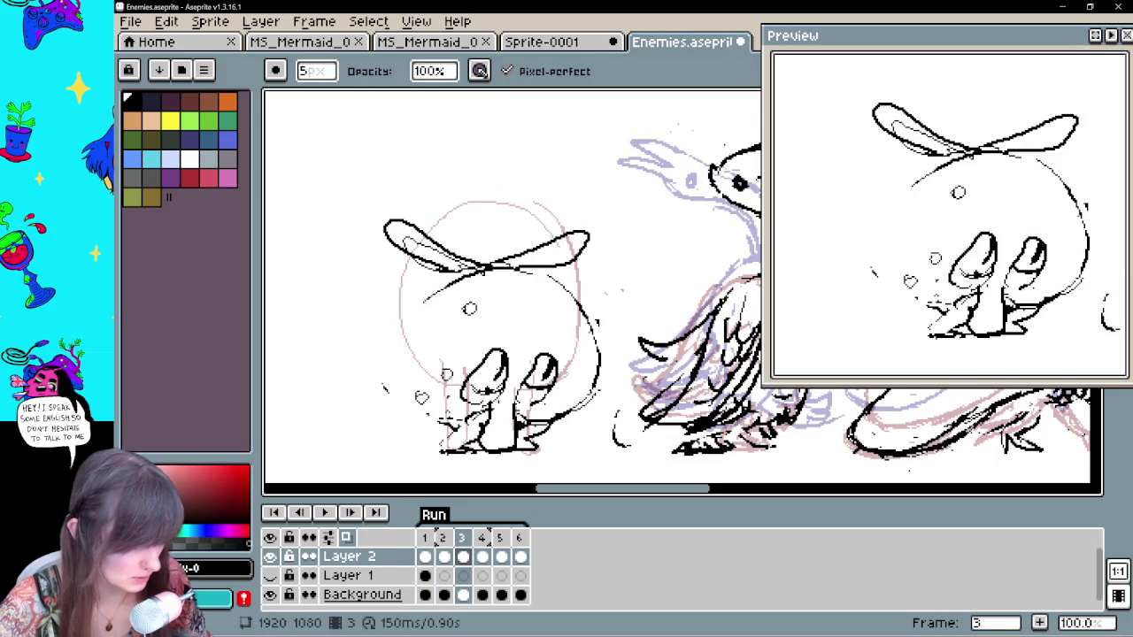
key(b)
drag(558, 421, 584, 301)
mouse_move(423, 301)
mouse_down()
mouse_move(402, 389)
mouse_move(447, 429)
mouse_up()
drag(575, 297, 597, 341)
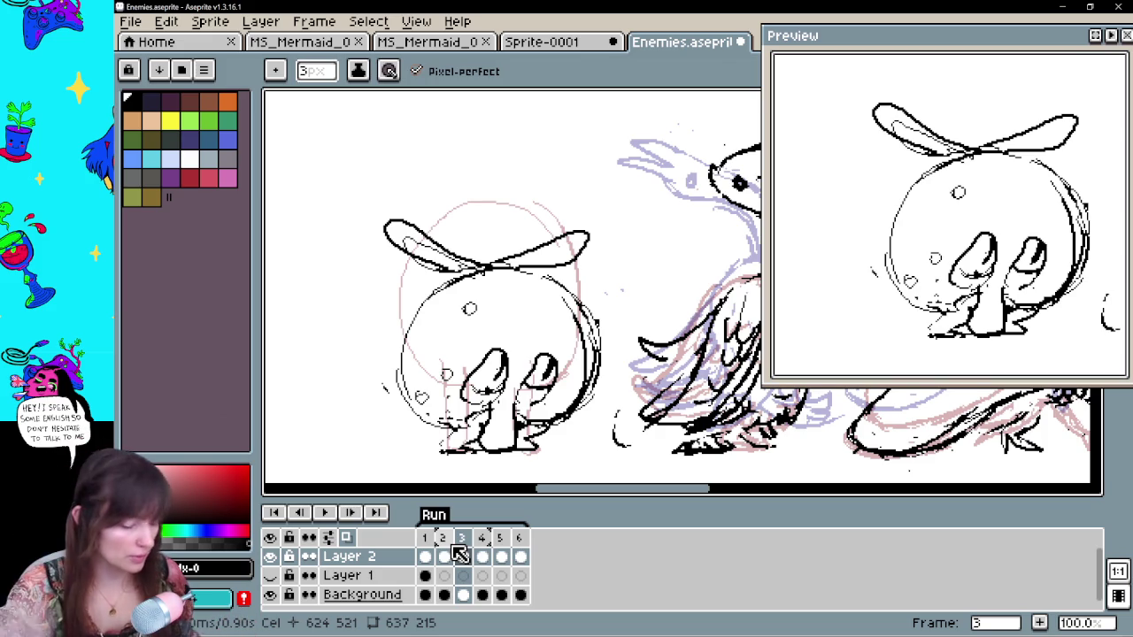
On frame 2, draw a hand oval on the body with finger lines inside
click(430, 557)
click(445, 558)
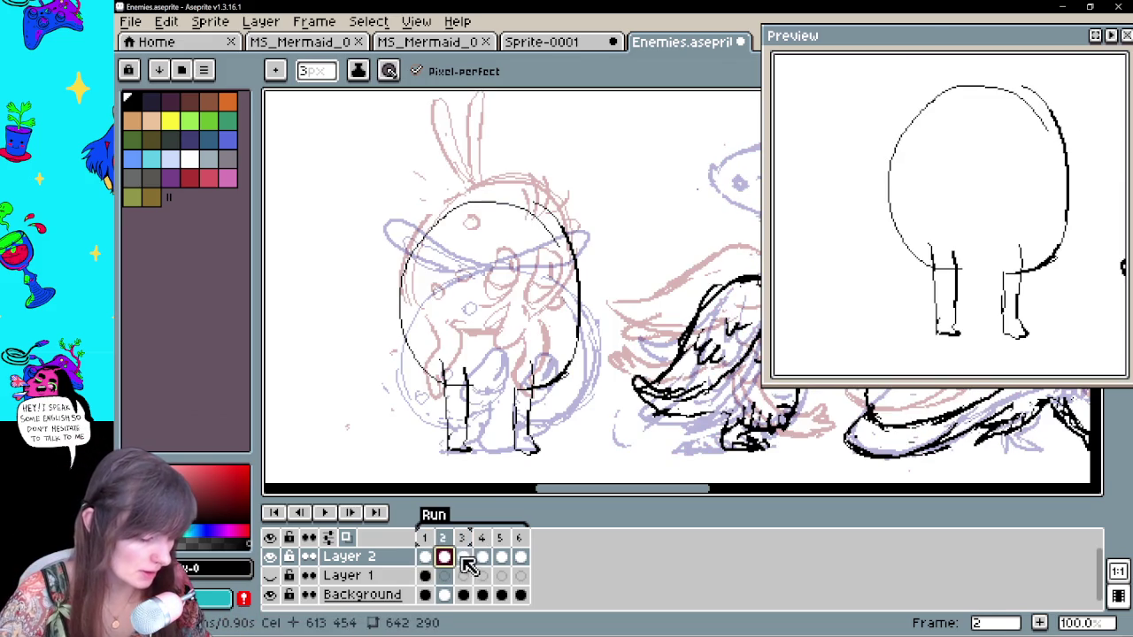
drag(492, 299, 493, 335)
key(v)
key(b)
mouse_move(501, 279)
mouse_down()
mouse_move(531, 347)
mouse_move(544, 347)
mouse_up()
mouse_move(551, 296)
mouse_down()
mouse_move(550, 319)
mouse_move(508, 310)
mouse_move(517, 329)
mouse_move(568, 315)
mouse_up()
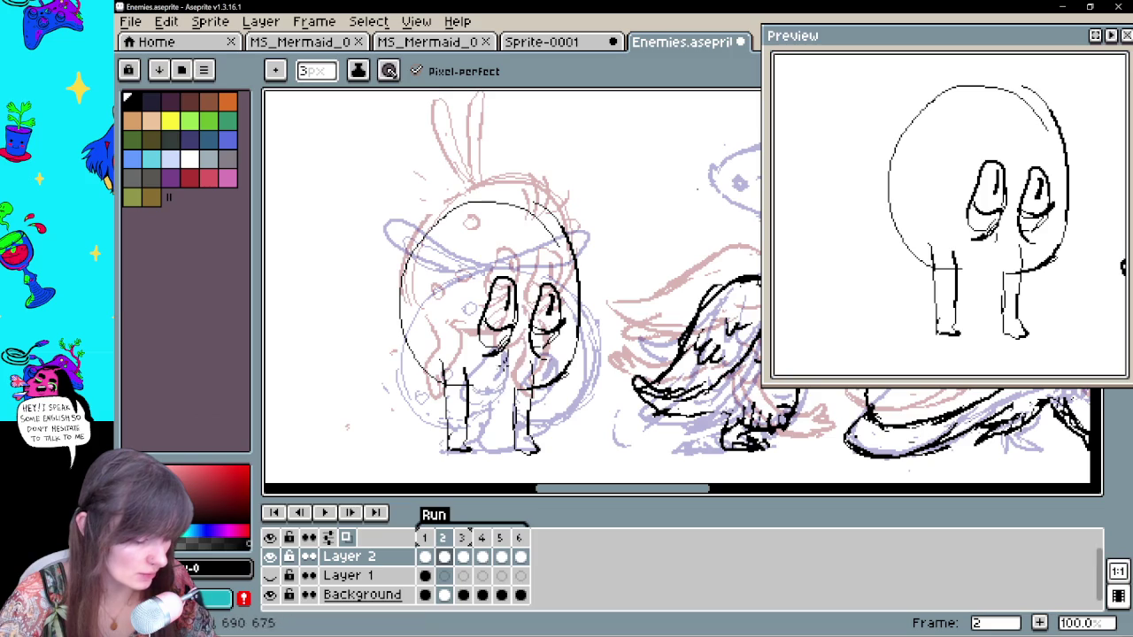
Hatch the space between the legs and redraw the left leg lines
drag(511, 400, 485, 414)
mouse_move(504, 361)
mouse_down()
mouse_move(483, 402)
mouse_move(478, 383)
mouse_move(460, 448)
mouse_up()
key(e)
key(b)
mouse_move(453, 409)
mouse_down()
mouse_move(460, 450)
mouse_move(472, 451)
mouse_up()
key(e)
drag(513, 416, 517, 451)
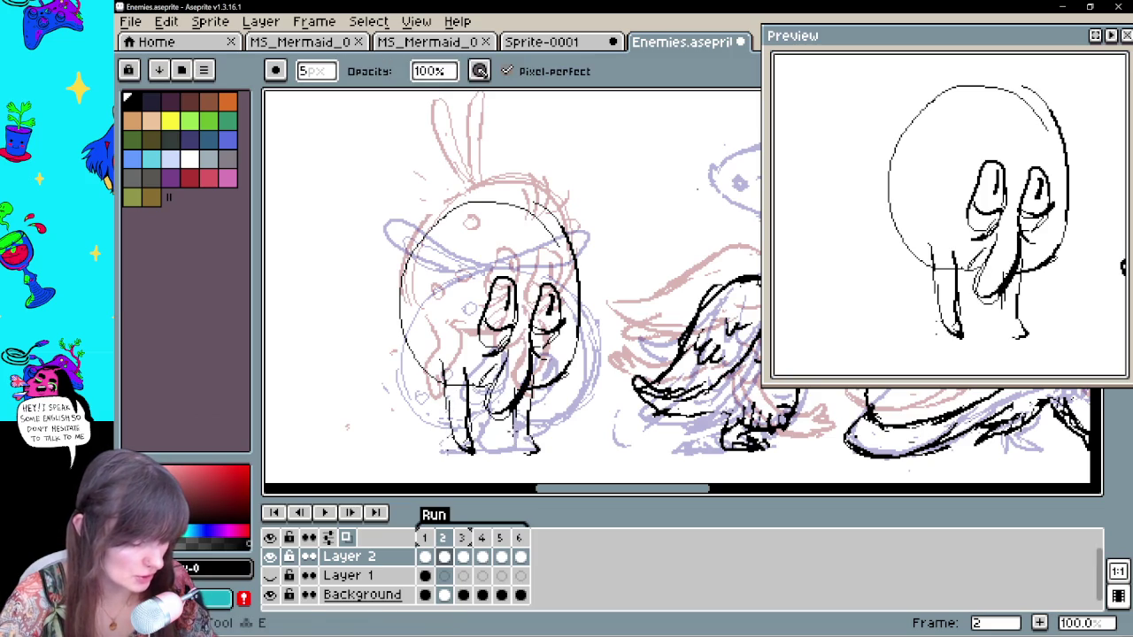
Add a vertical line to the right leg and thicken the left leg line
key(b)
drag(533, 398, 529, 454)
key(e)
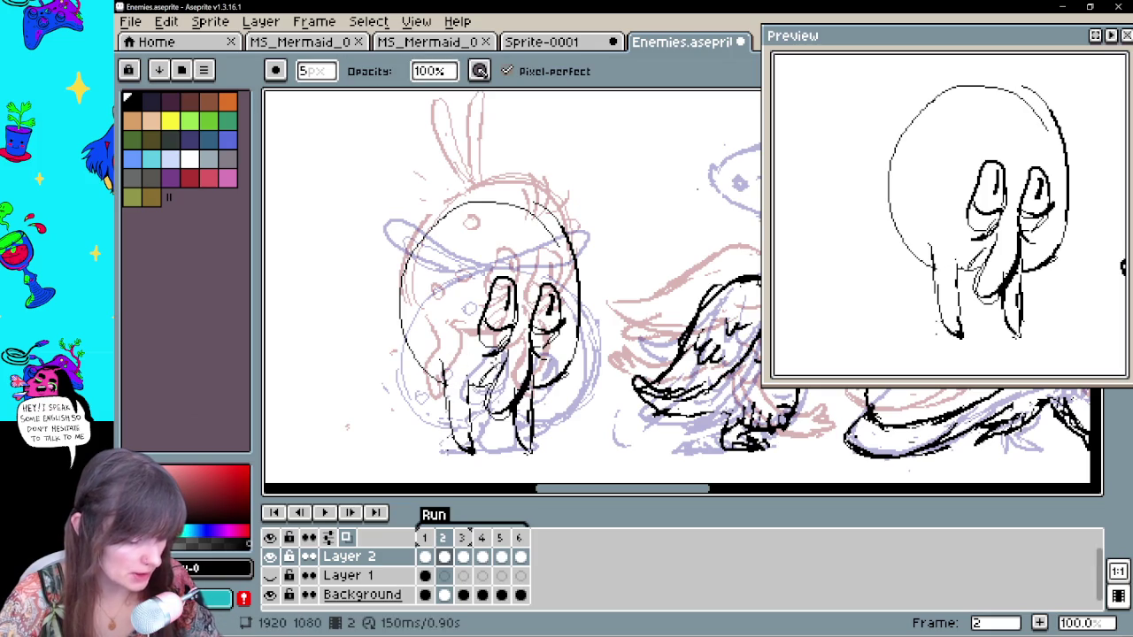
key(v)
key(b)
drag(447, 389, 449, 450)
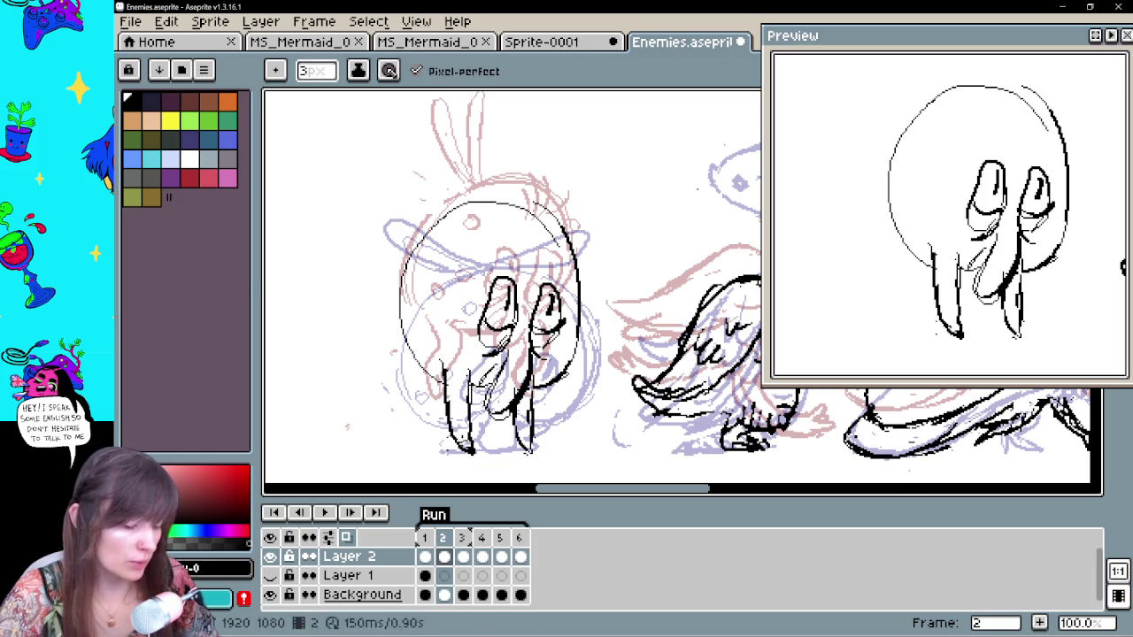
key(e)
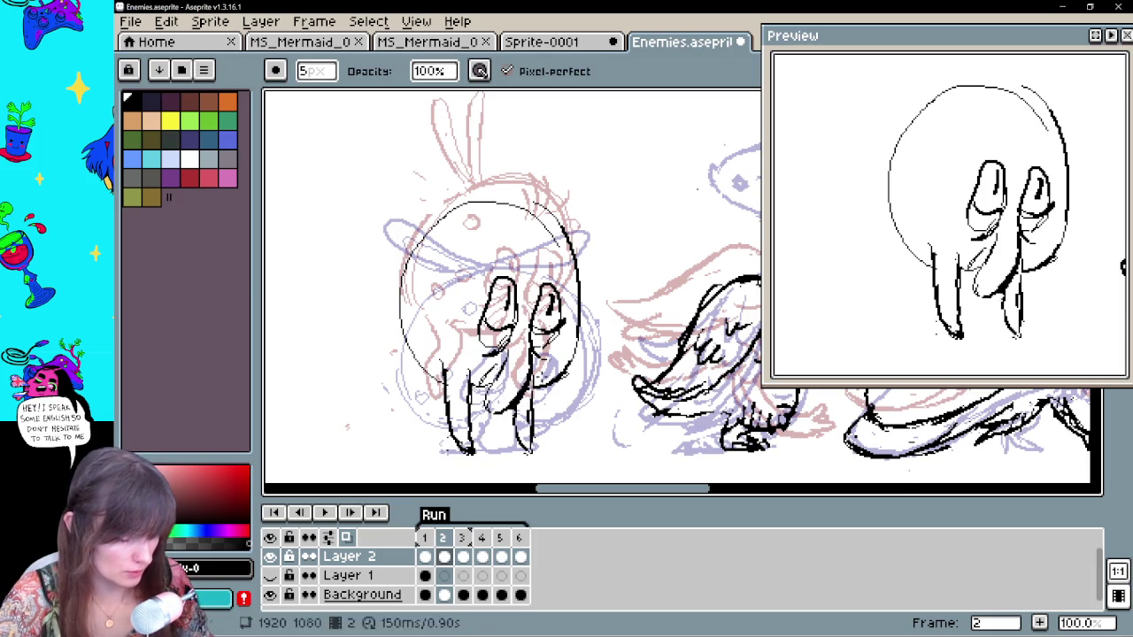
key(b)
drag(446, 193, 459, 251)
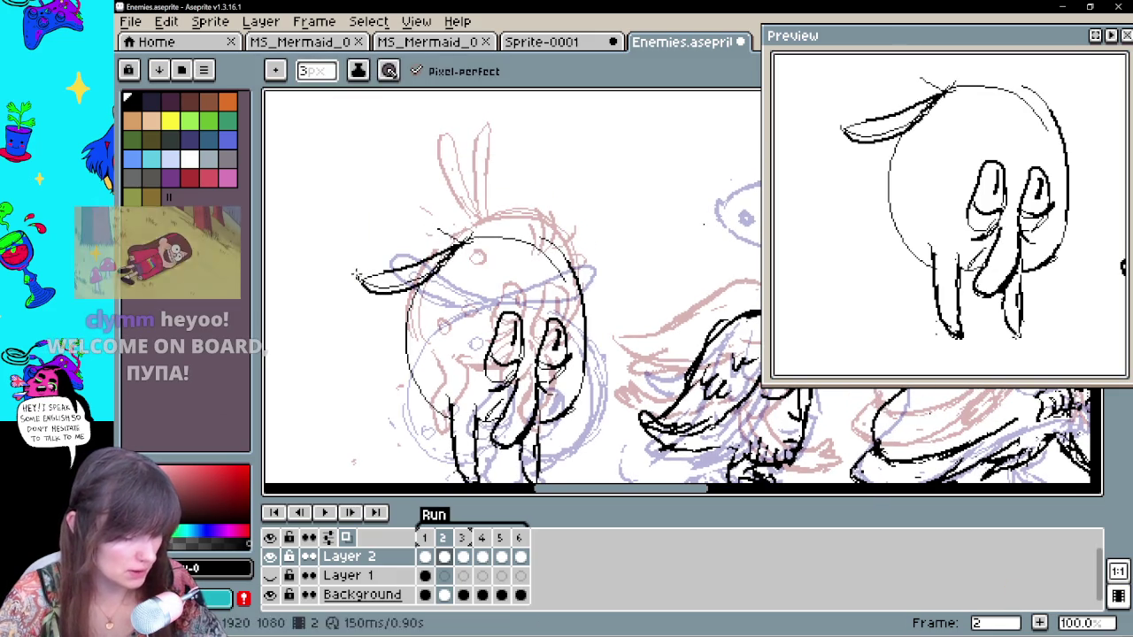
Undo the erasures on frame 2's body outline and step to frame 3
key(b)
key(e)
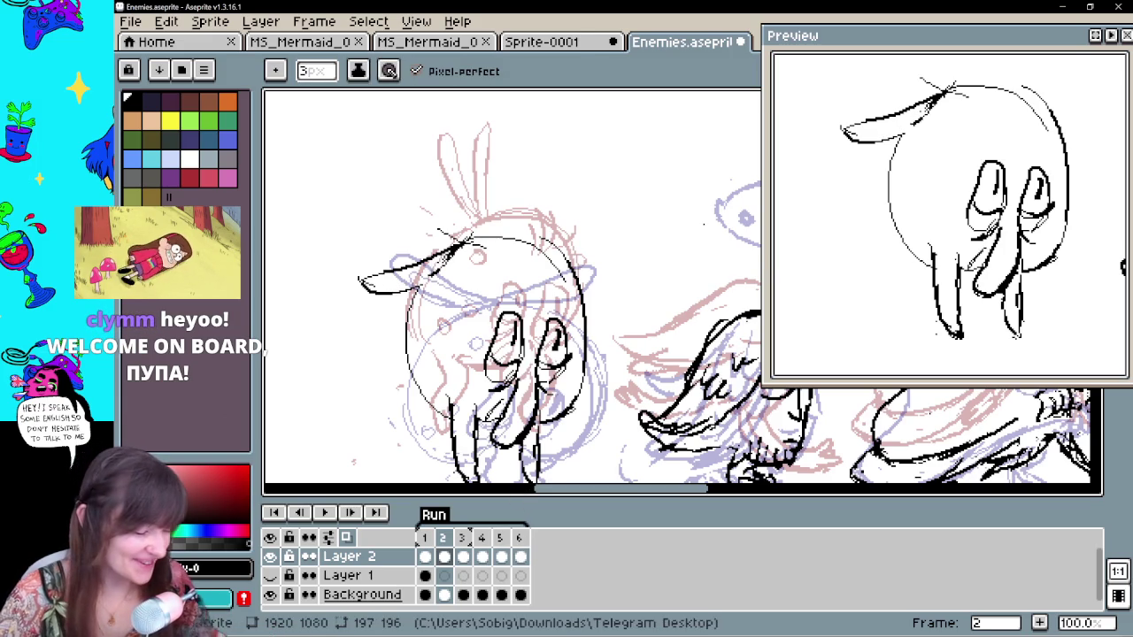
key(ctrl+z)
key(ctrl+z)
key(ctrl+z)
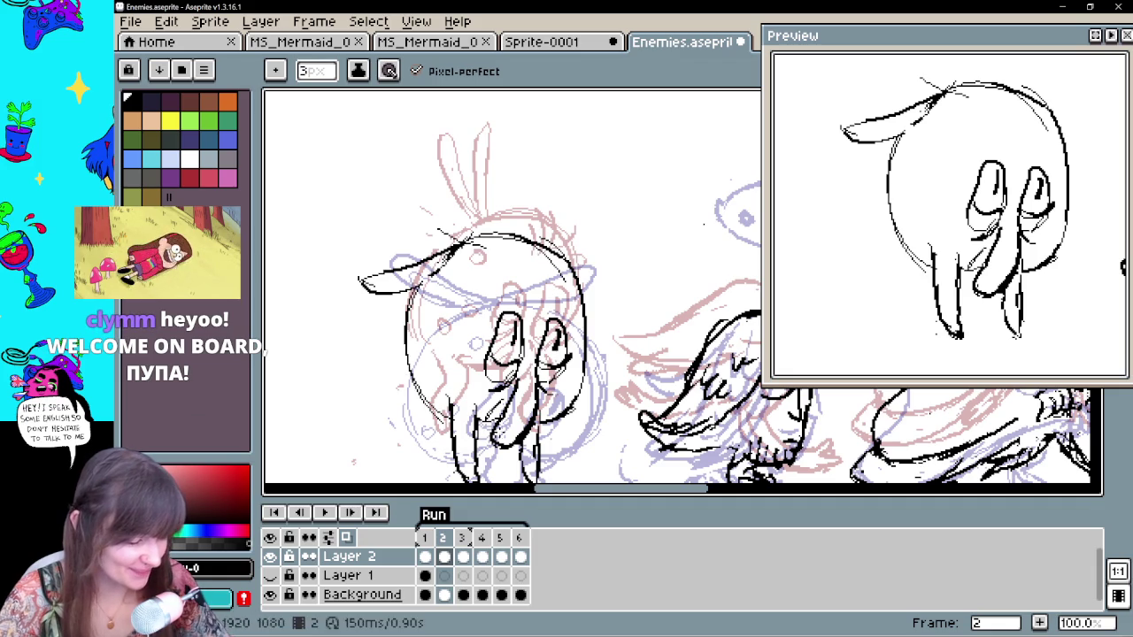
key(Right)
drag(535, 329, 535, 292)
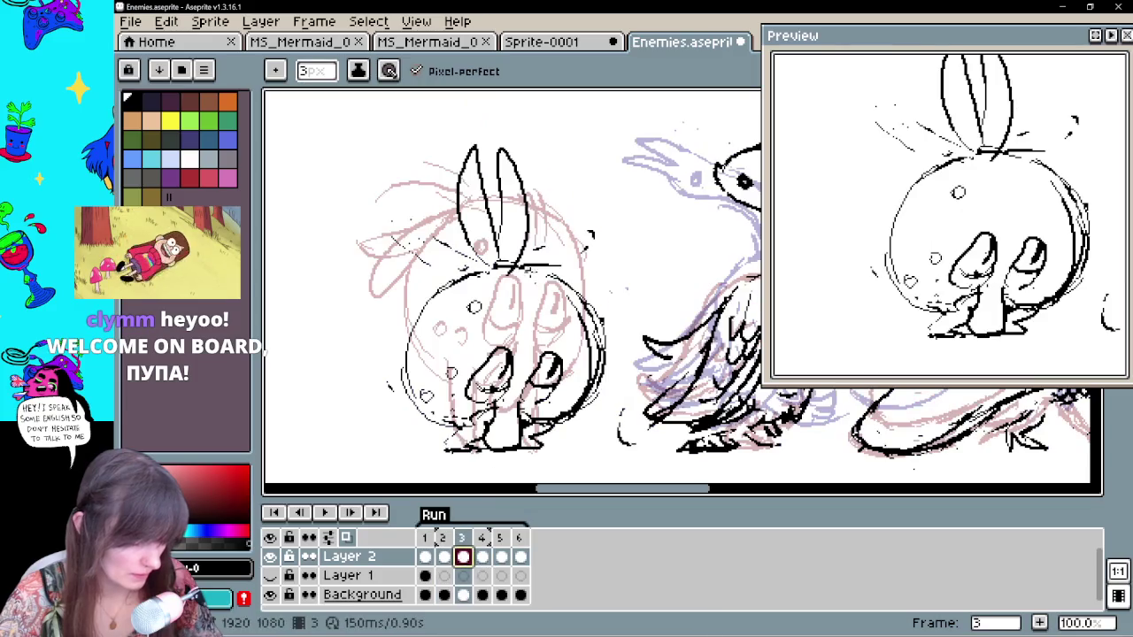
key(ctrl+z)
Flip between frames 3 and 4 to compare, then return to frame 2
click(488, 556)
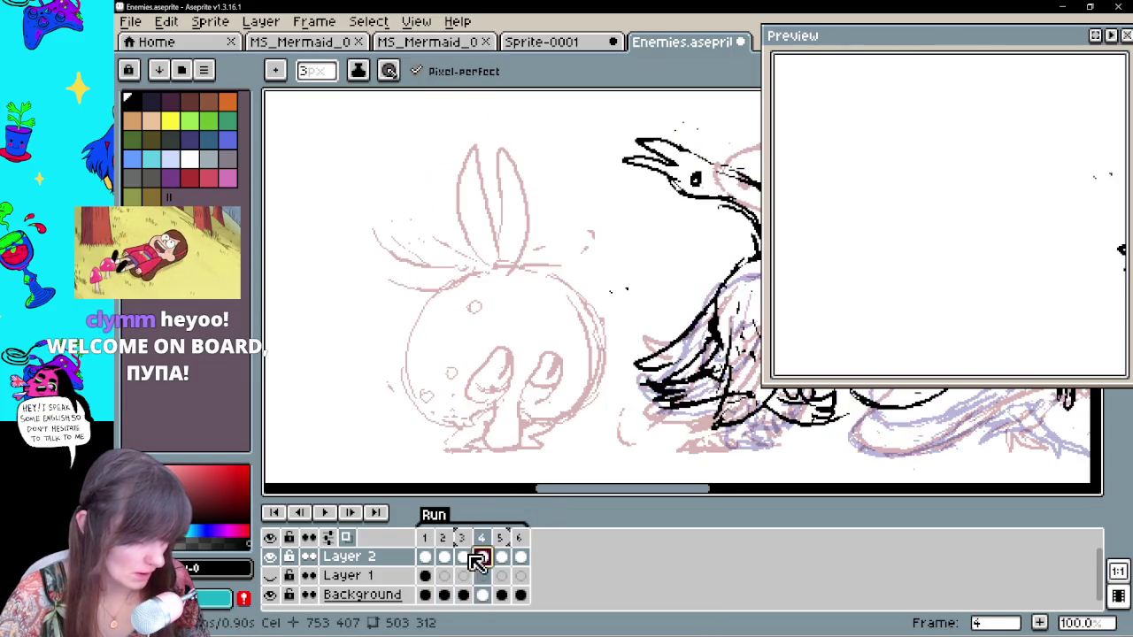
click(463, 555)
key(ctrl+z)
key(Right)
key(Left)
key(Right)
key(Left)
key(Left)
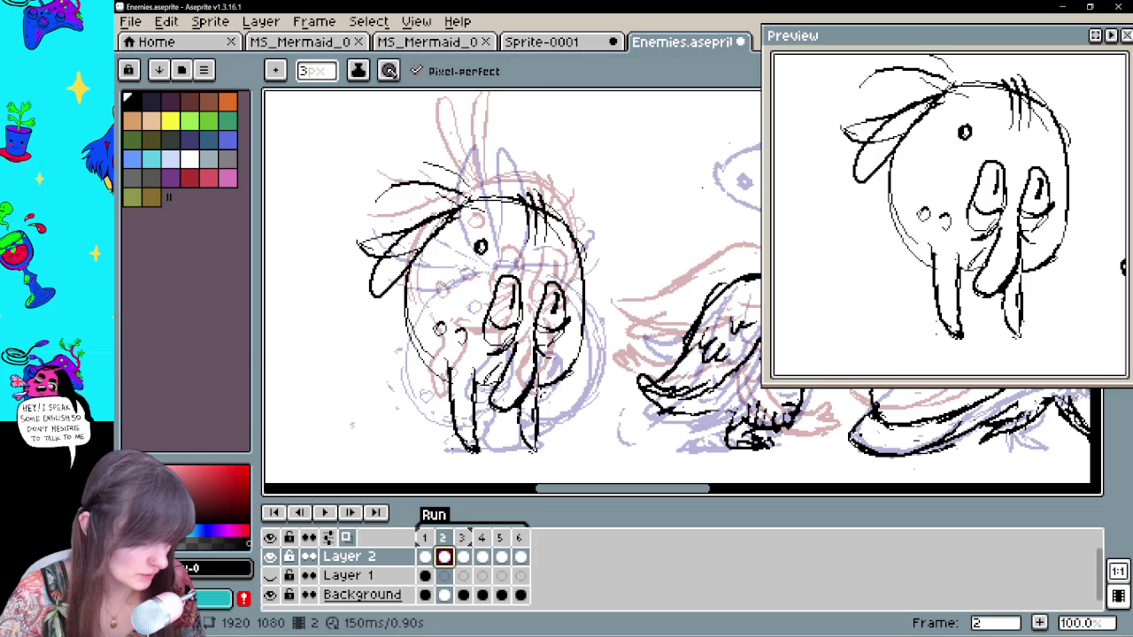
Touch up frame 2, compare it with frames 1 and 3, and start a lasso around the character
key(e)
key(b)
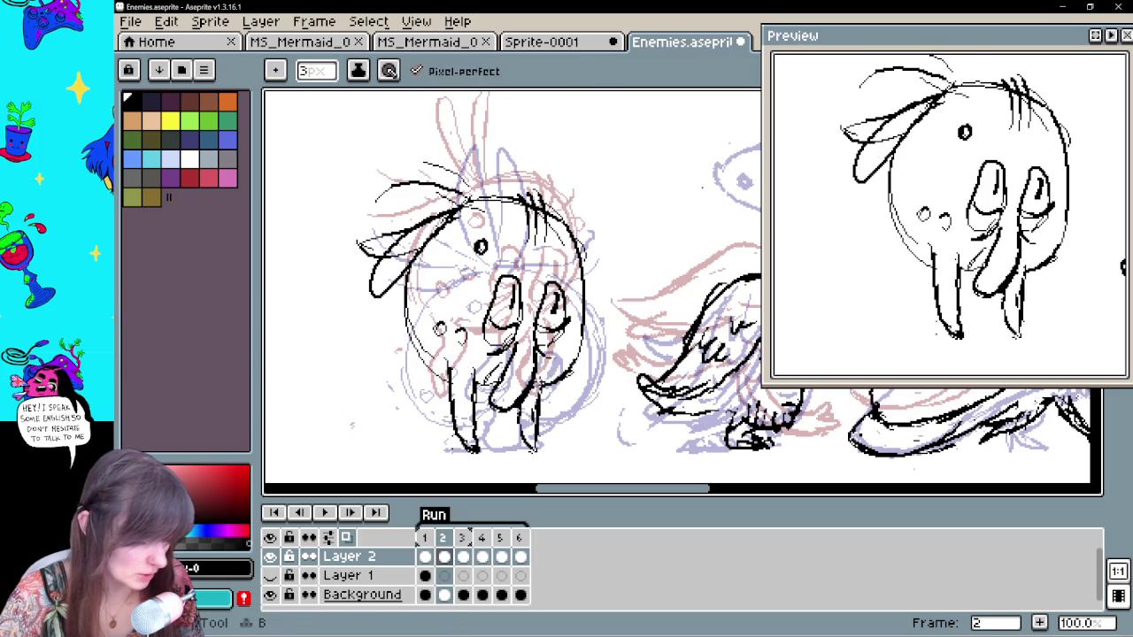
key(e)
key(b)
key(e)
key(b)
key(Left)
key(Right)
key(Right)
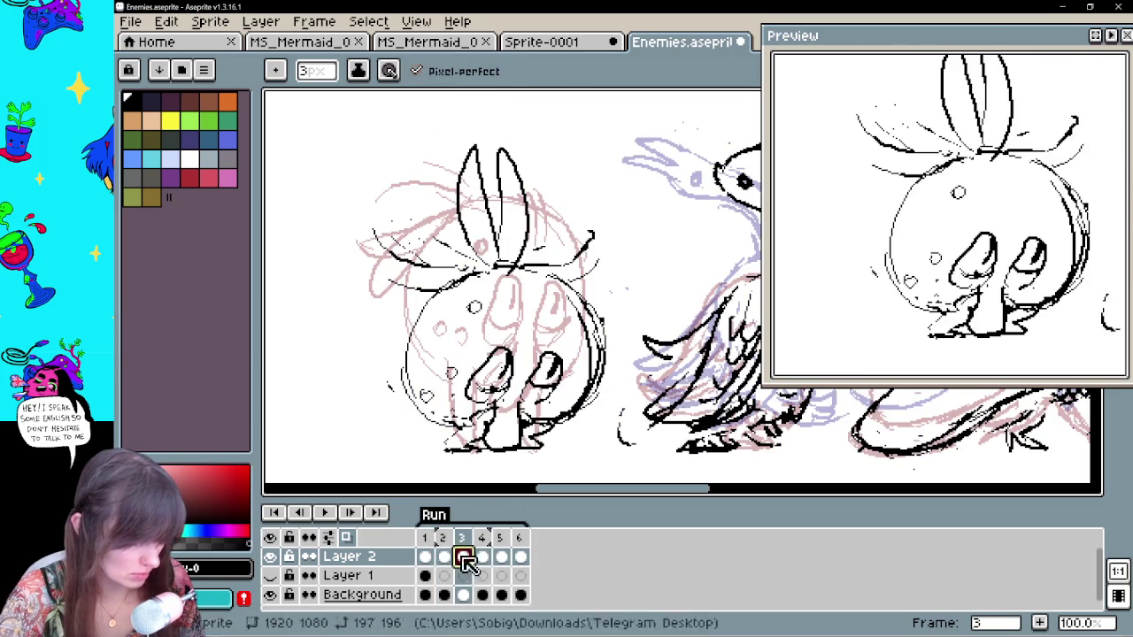
key(Left)
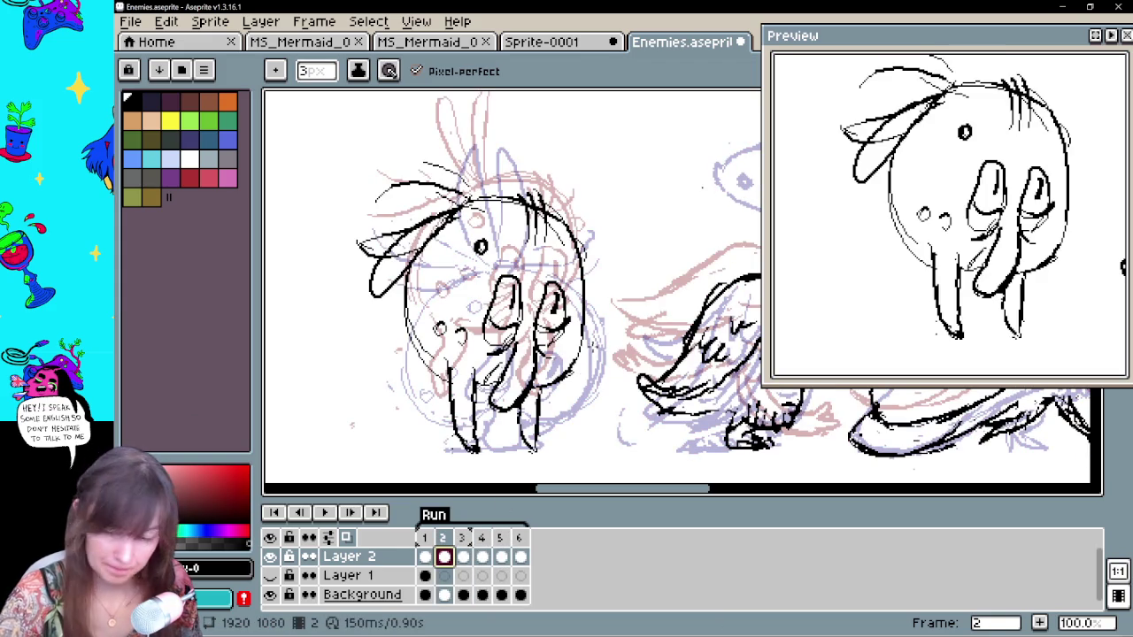
key(q)
mouse_move(349, 203)
mouse_down()
mouse_move(593, 343)
mouse_move(569, 398)
mouse_up()
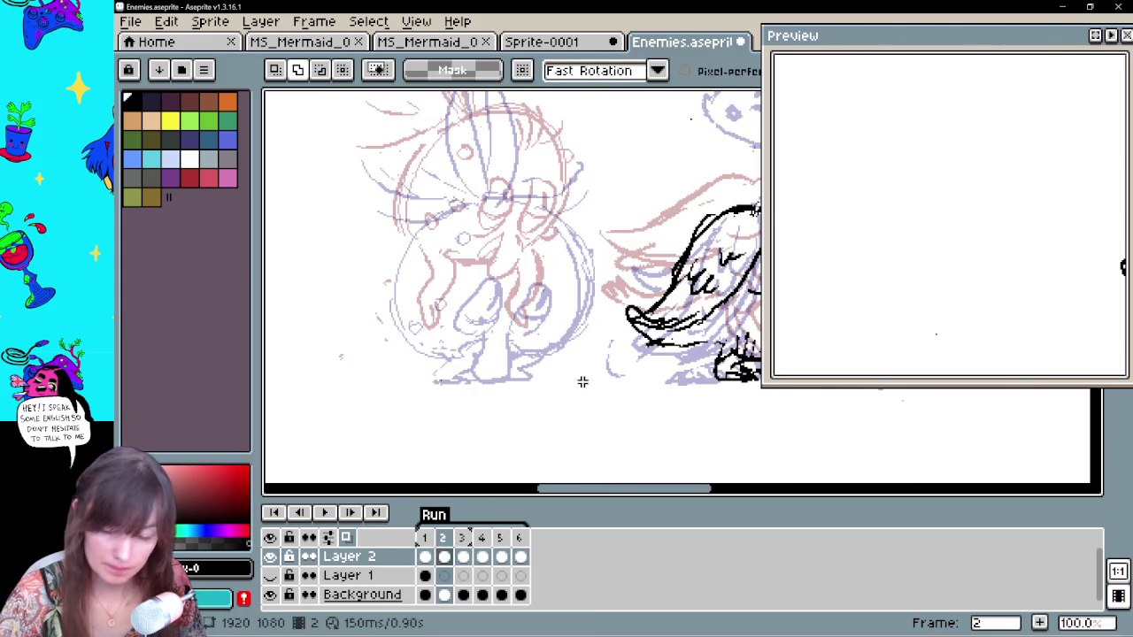
On frame 1, add a long curved stroke beside the head and lasso the character
click(463, 556)
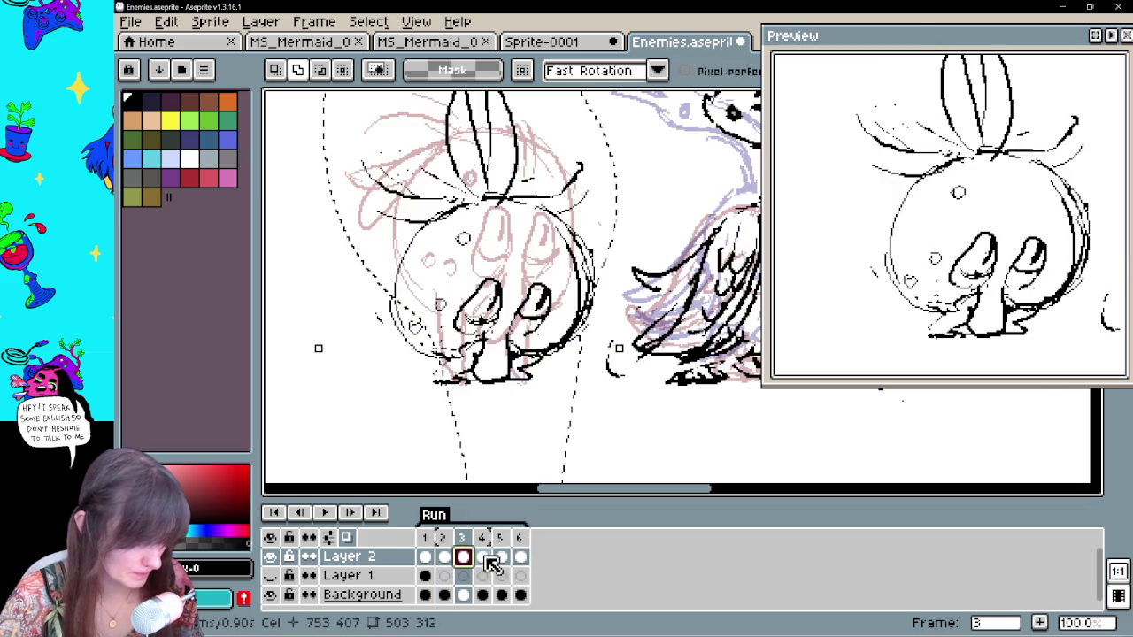
click(483, 556)
key(Left)
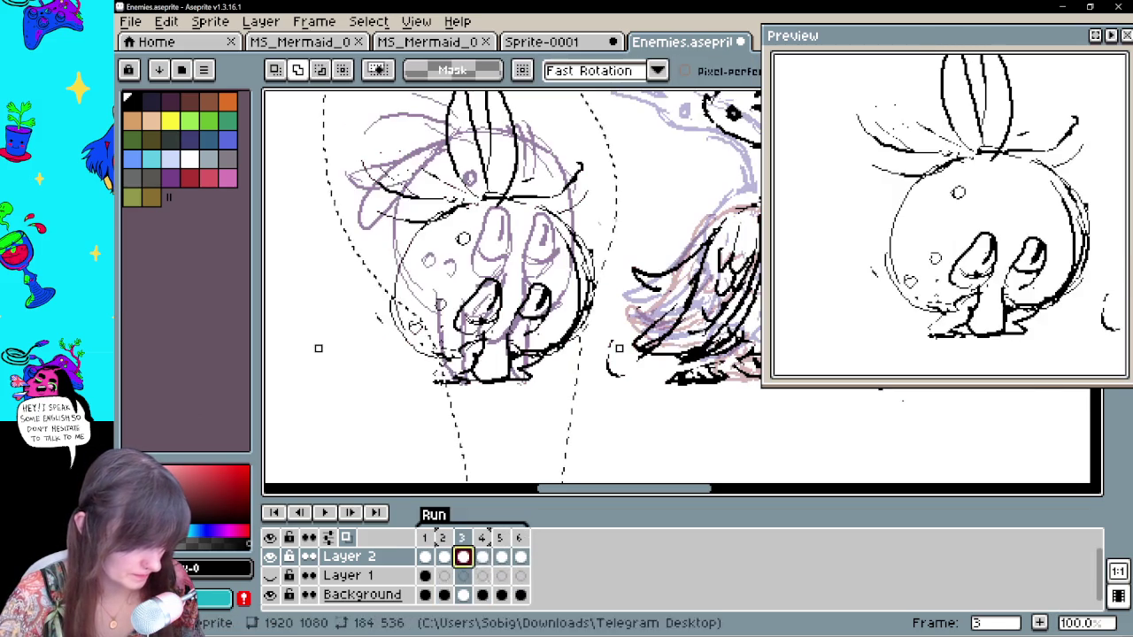
click(425, 538)
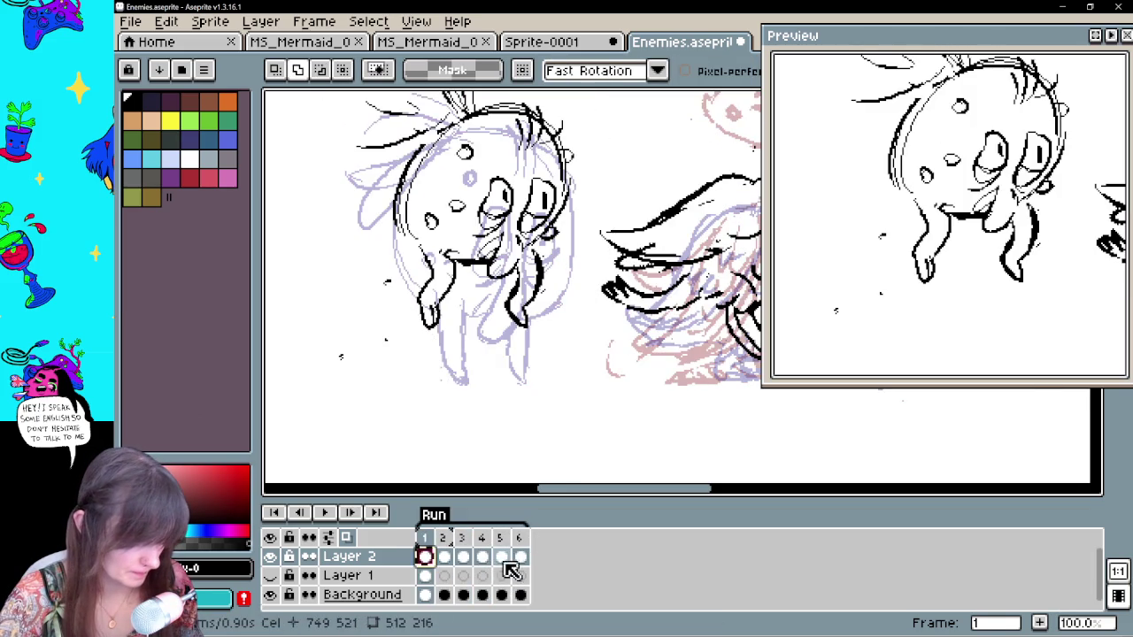
drag(518, 480, 597, 417)
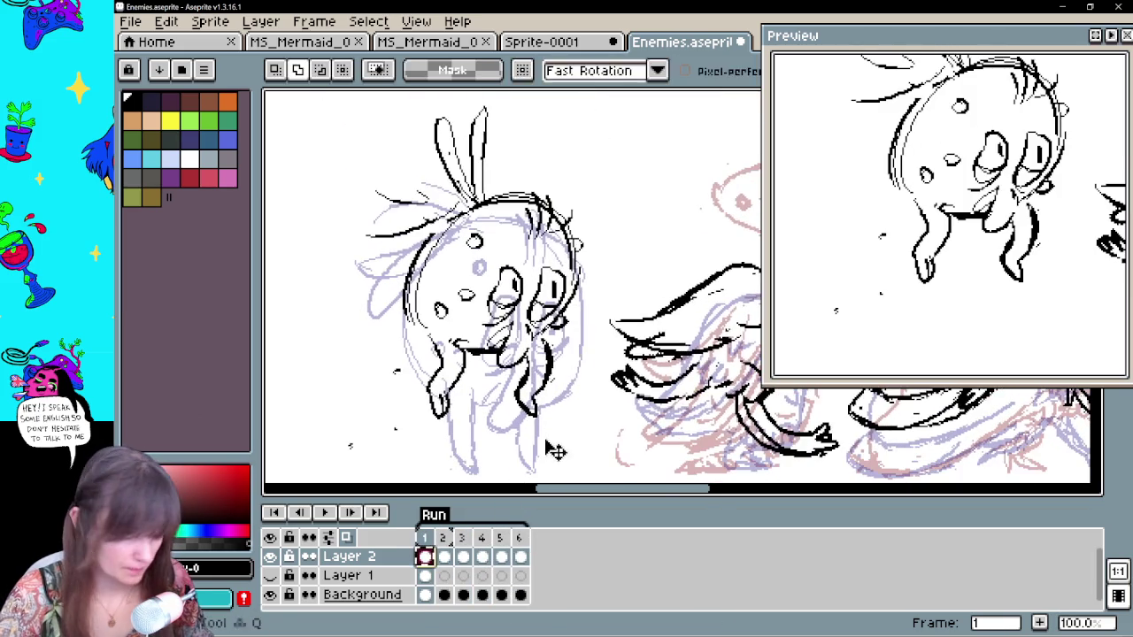
mouse_move(558, 438)
mouse_down()
mouse_move(607, 204)
mouse_move(407, 483)
mouse_up()
drag(547, 292, 571, 407)
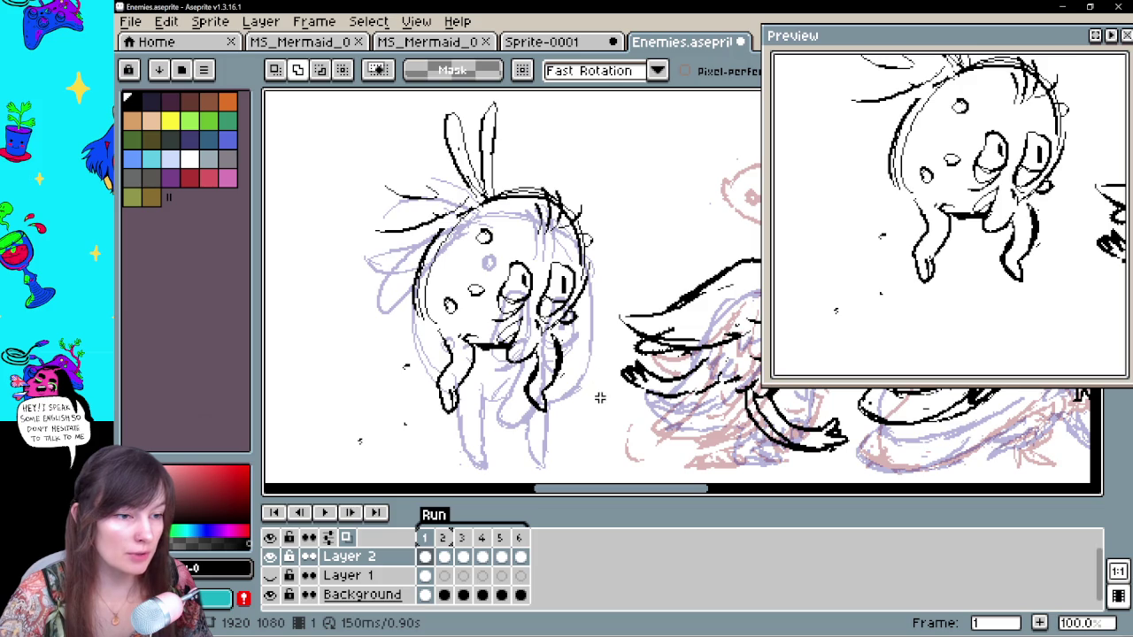
Replace frame 6's old drawing with the pasted copied sketch
click(443, 556)
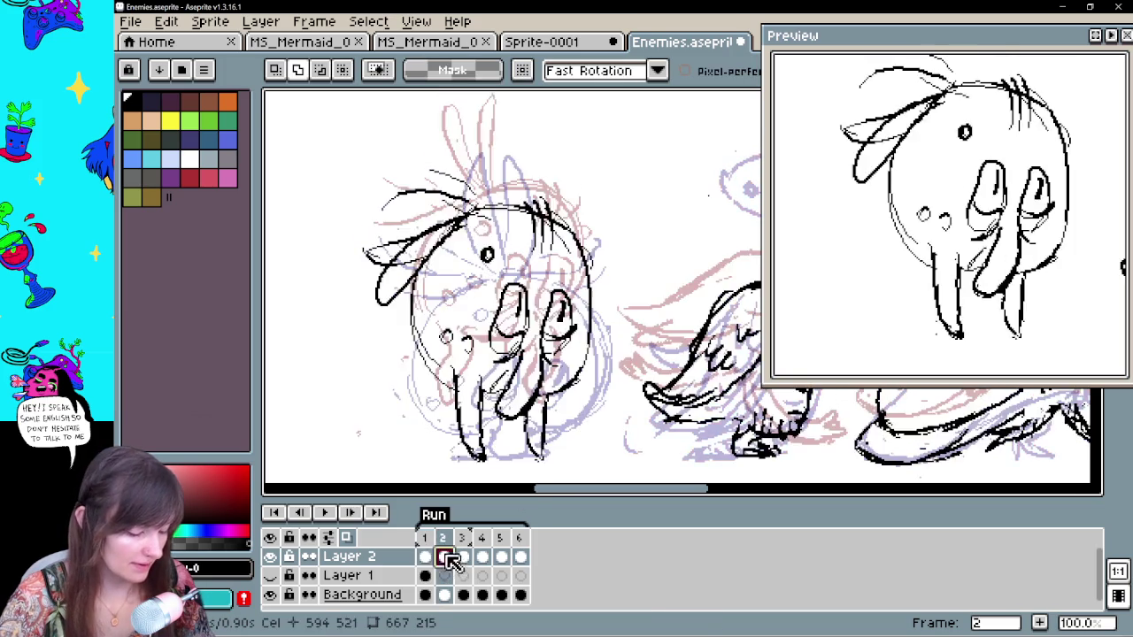
click(463, 555)
click(481, 556)
click(501, 556)
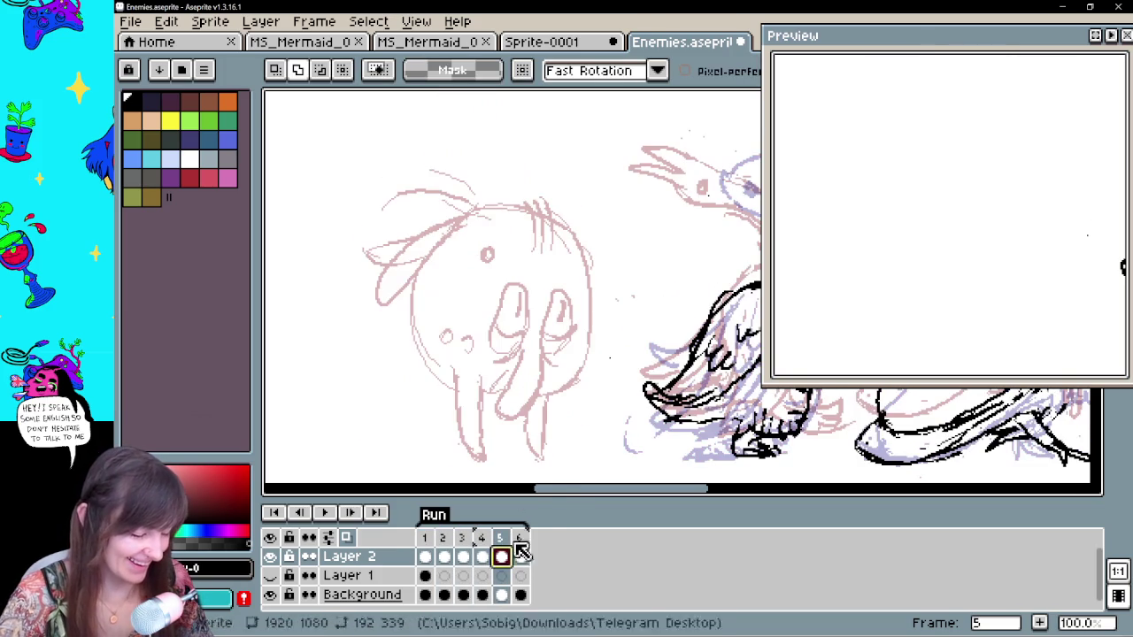
key(period)
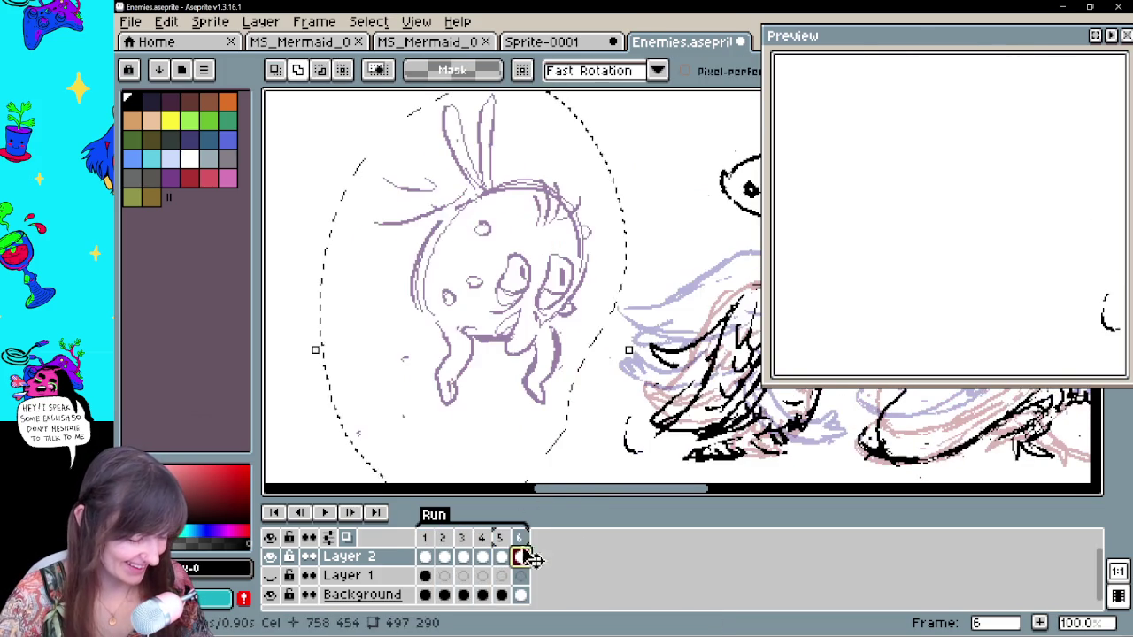
click(444, 556)
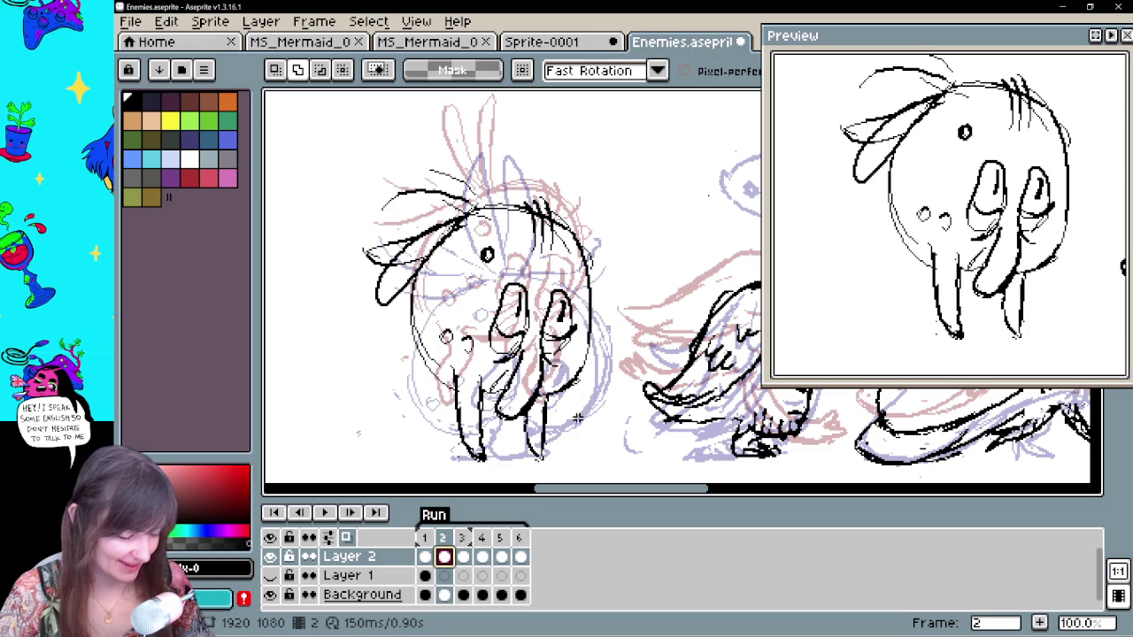
click(520, 556)
key(Delete)
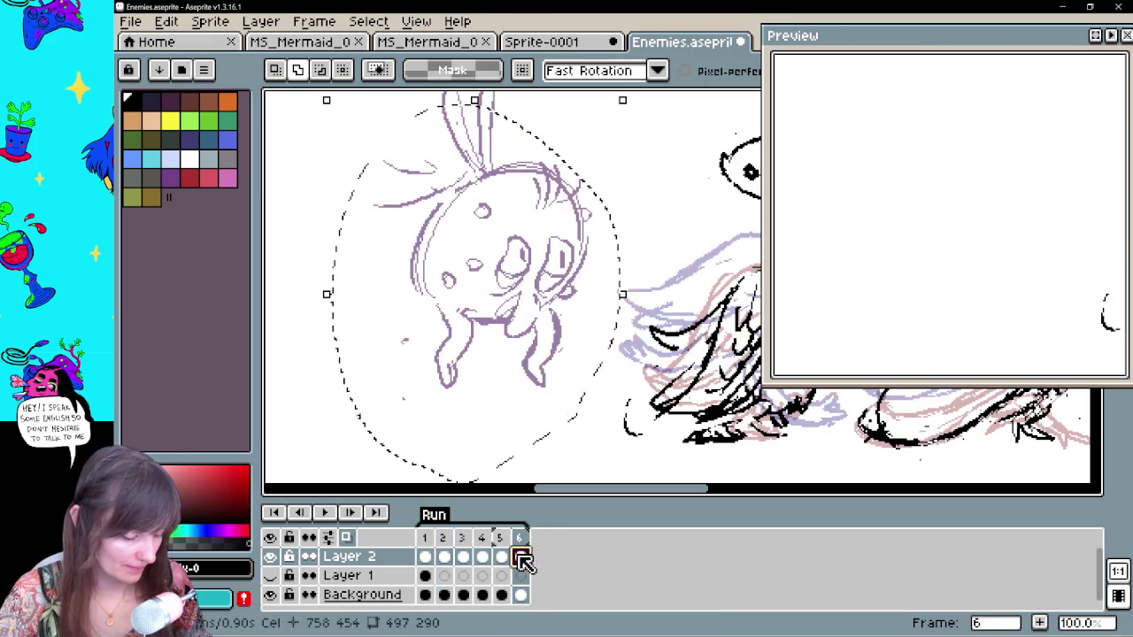
key(ctrl+v)
key(Return)
click(346, 538)
Play the loop and step through all six frames to review it
drag(596, 334, 565, 361)
click(326, 513)
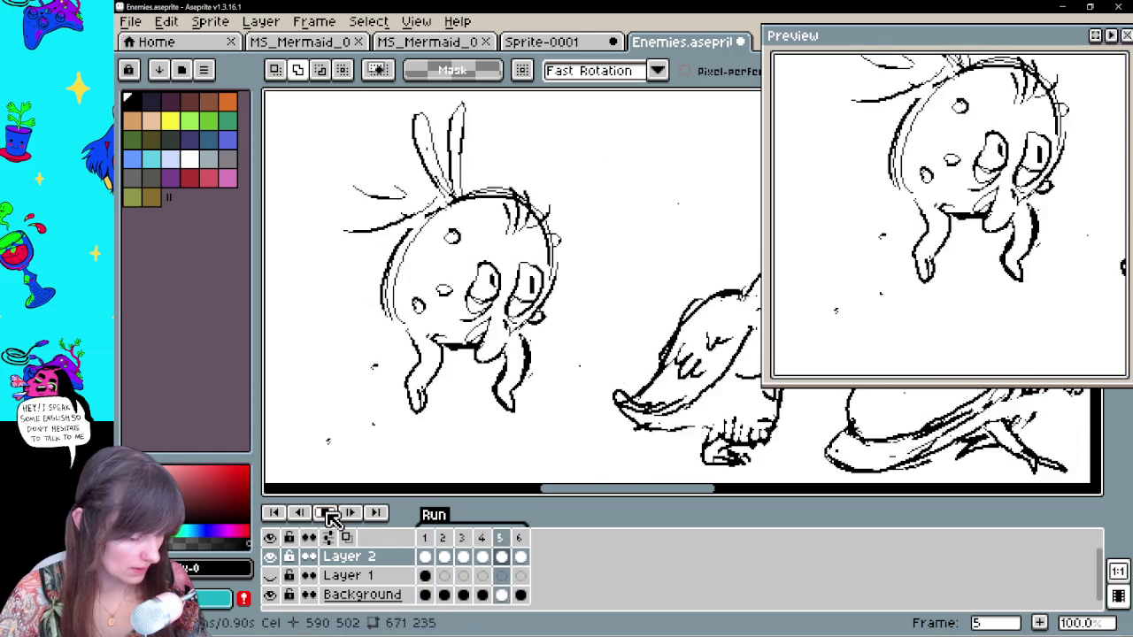
click(425, 556)
click(445, 558)
click(462, 557)
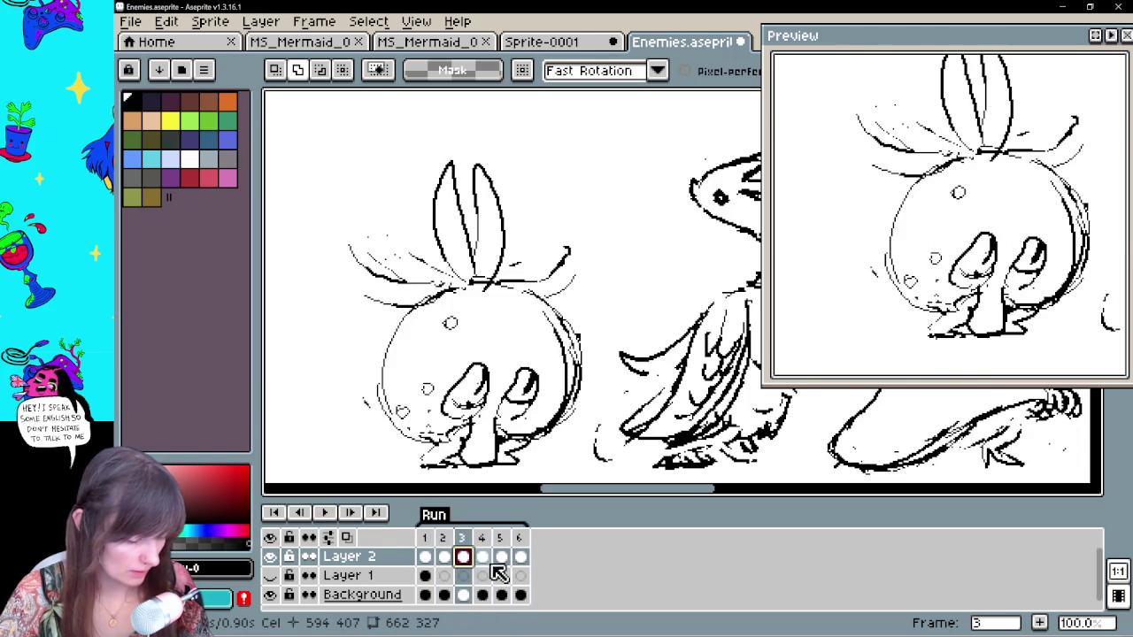
click(482, 558)
click(501, 557)
click(520, 558)
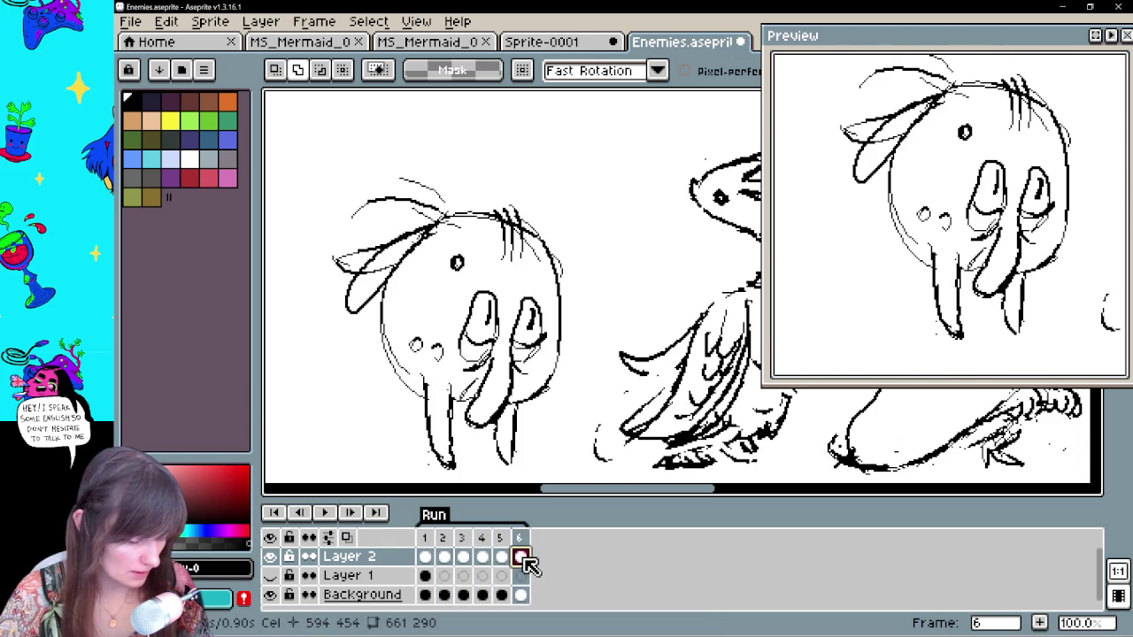
click(428, 559)
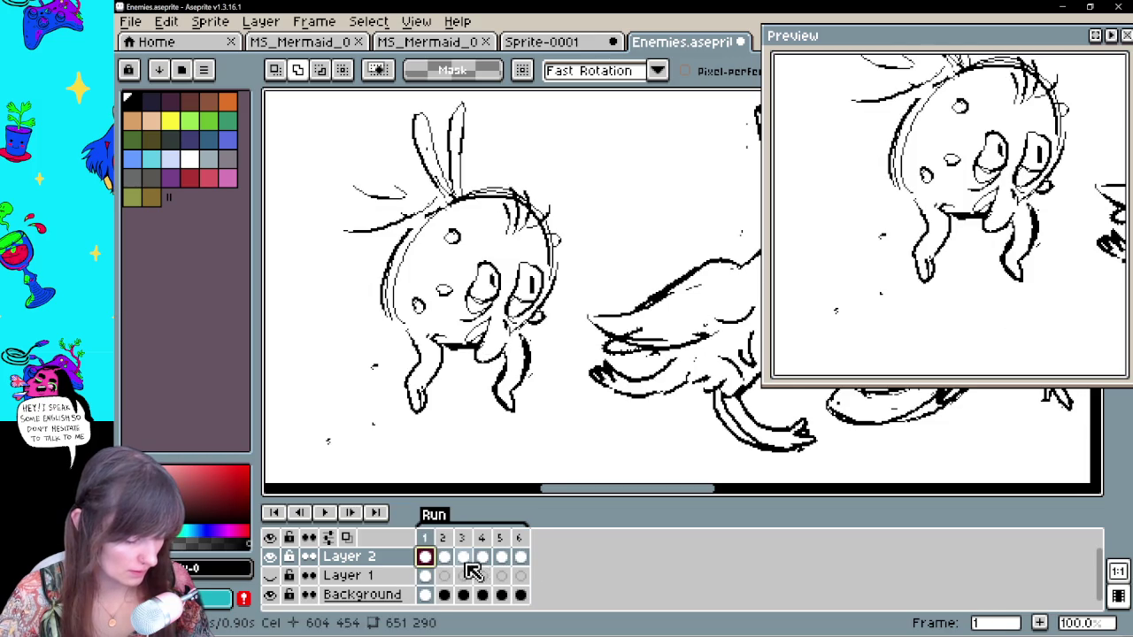
click(462, 559)
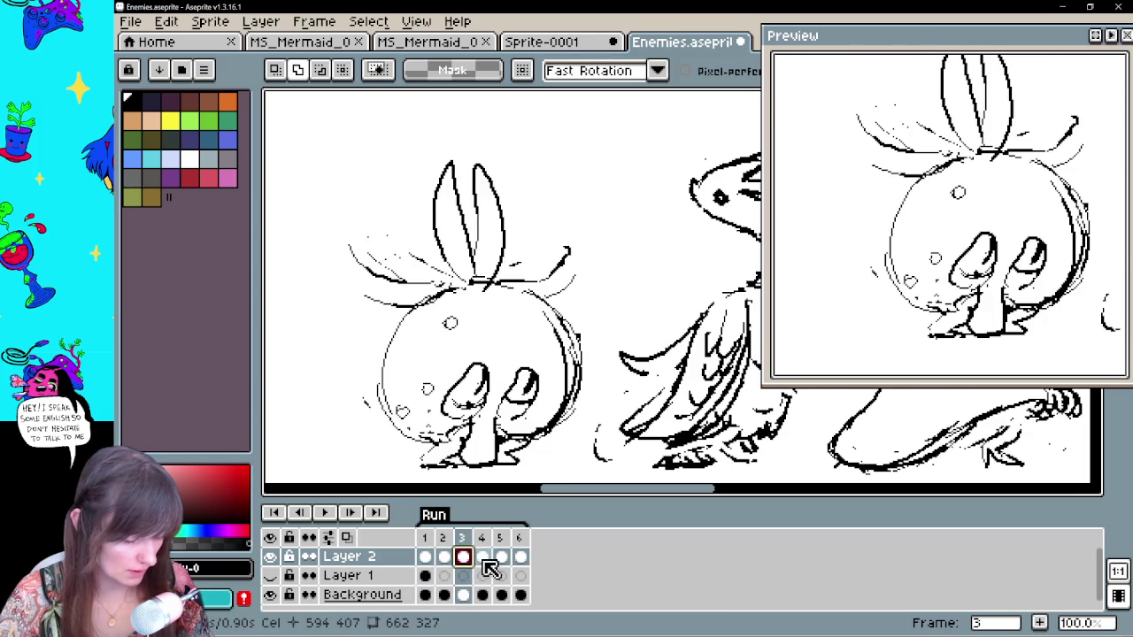
click(484, 560)
click(502, 559)
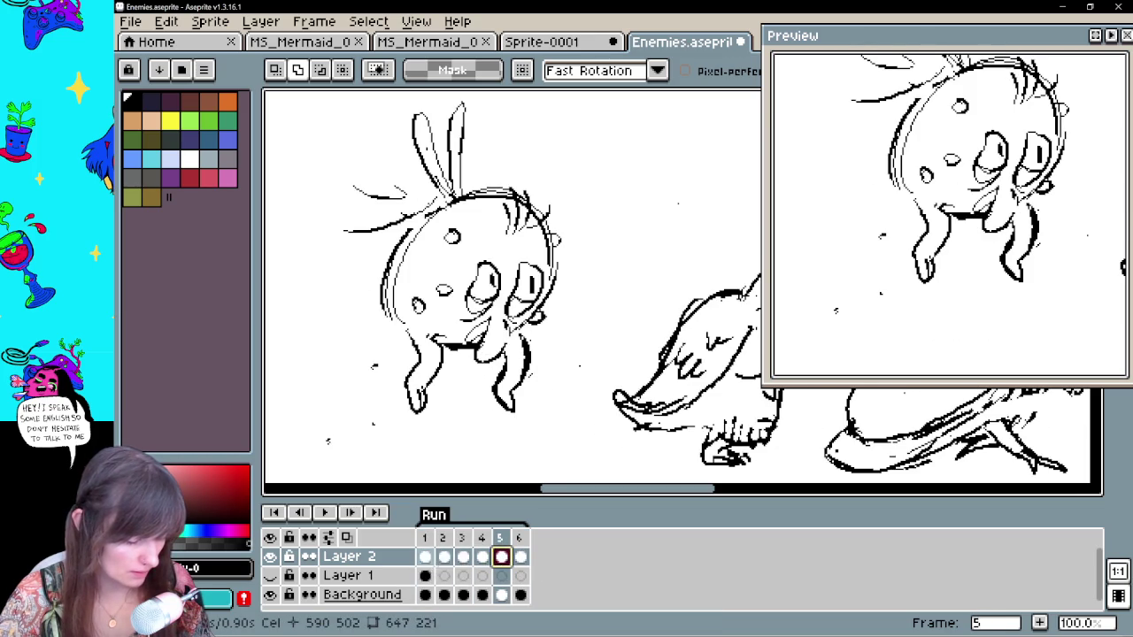
click(428, 559)
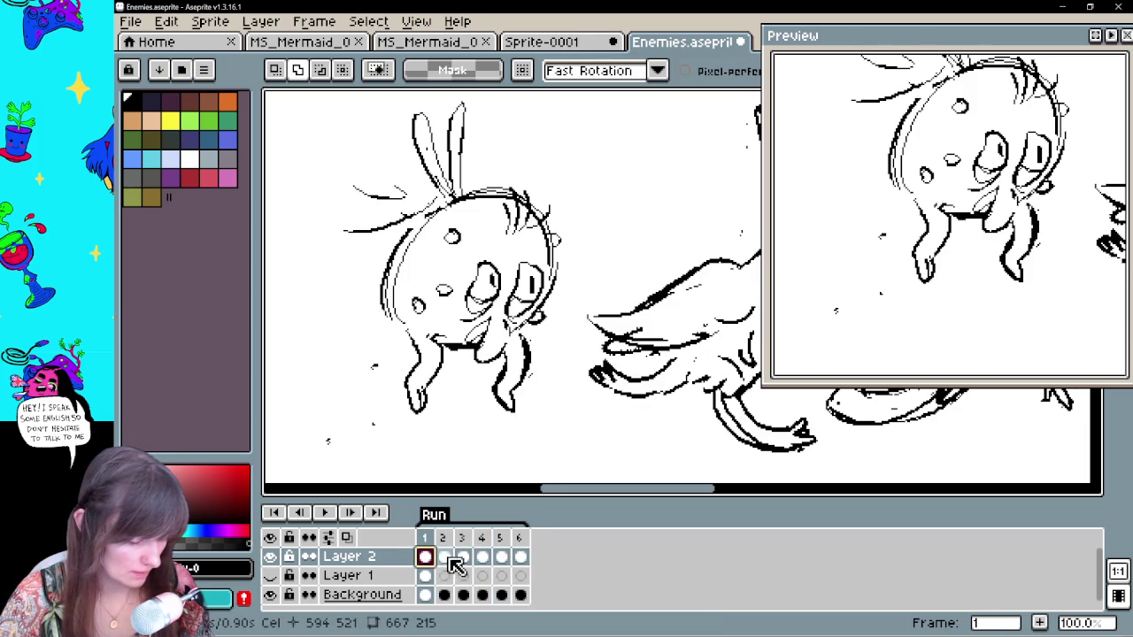
click(449, 561)
click(464, 563)
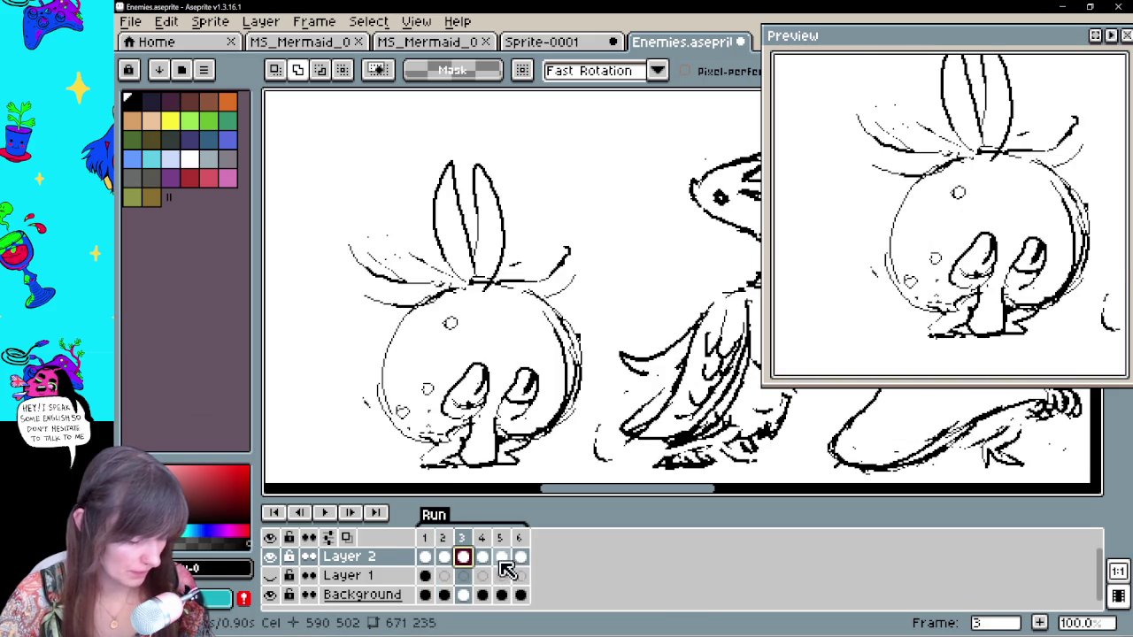
click(502, 558)
click(520, 558)
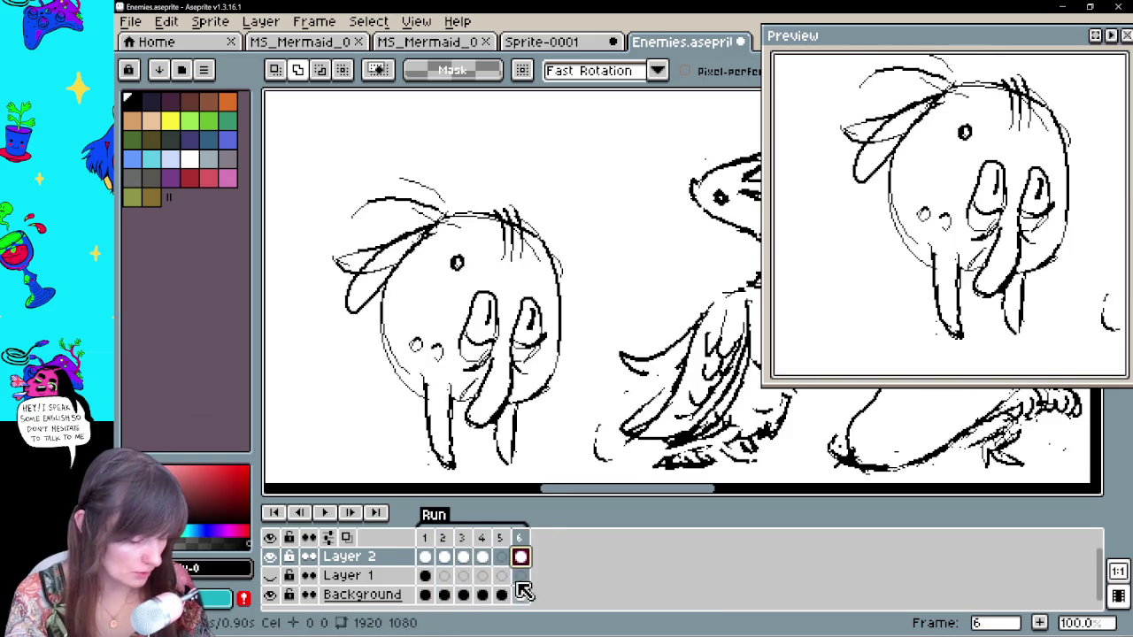
click(428, 557)
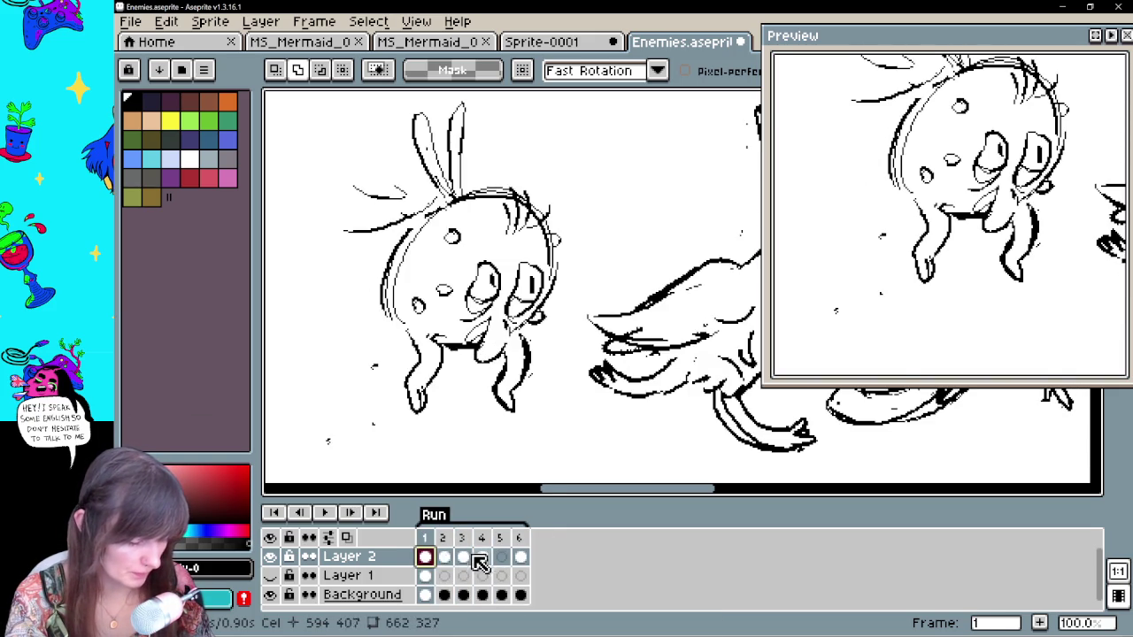
key(Right)
click(467, 560)
click(483, 557)
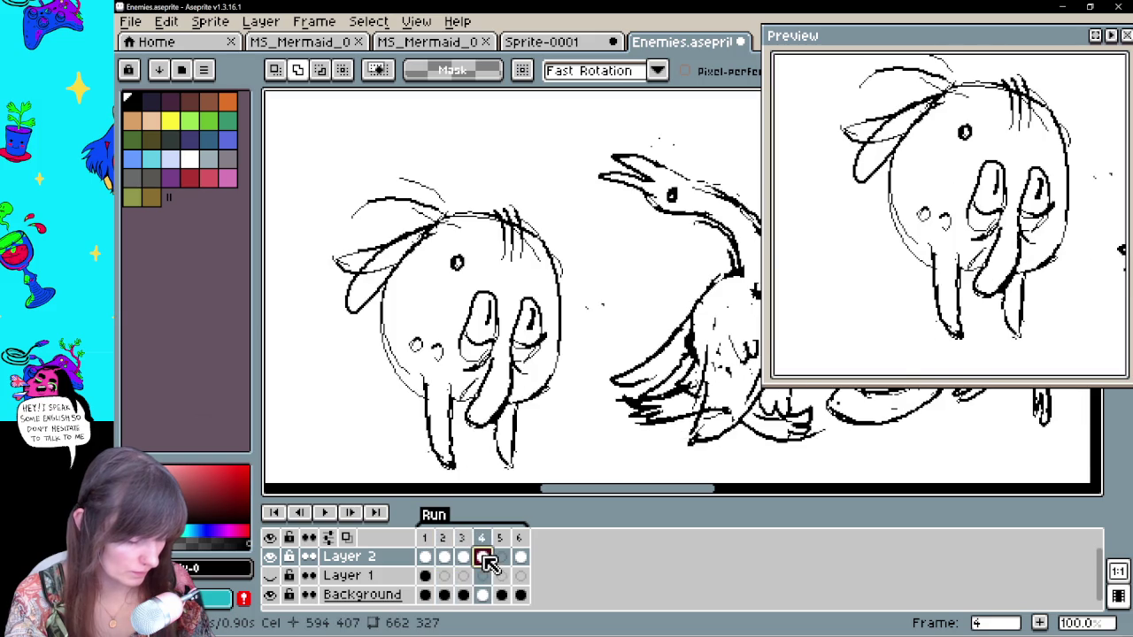
key(Left)
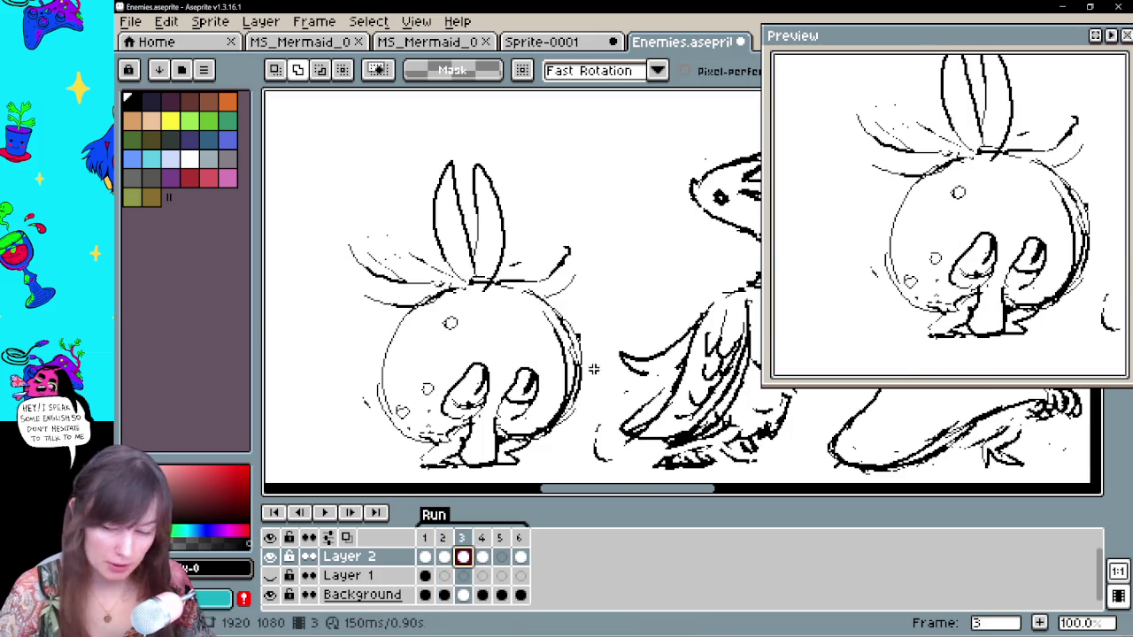
Copy frame 3's upright back-view bunny into frame 4, replacing its old drawing
drag(403, 151, 381, 447)
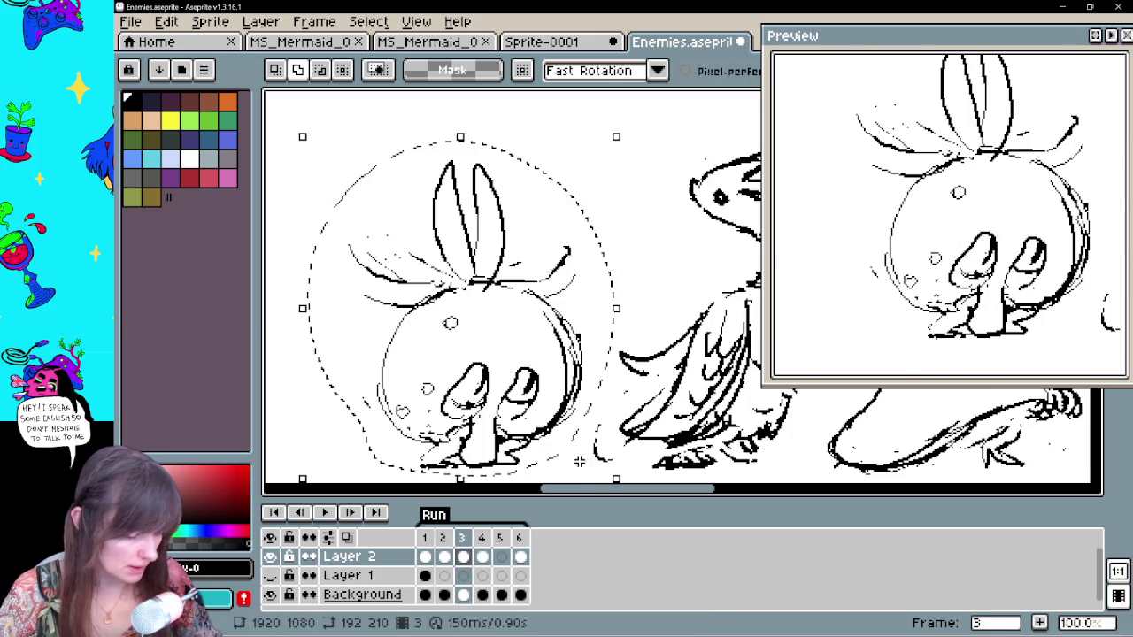
click(482, 556)
key(Delete)
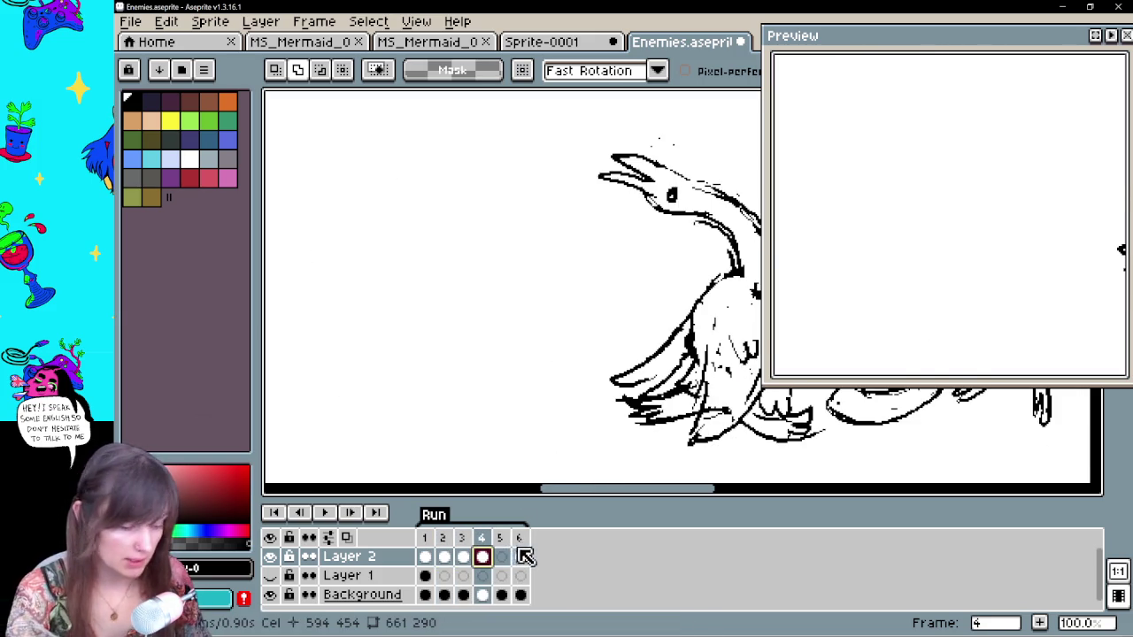
key(ctrl+v)
click(501, 556)
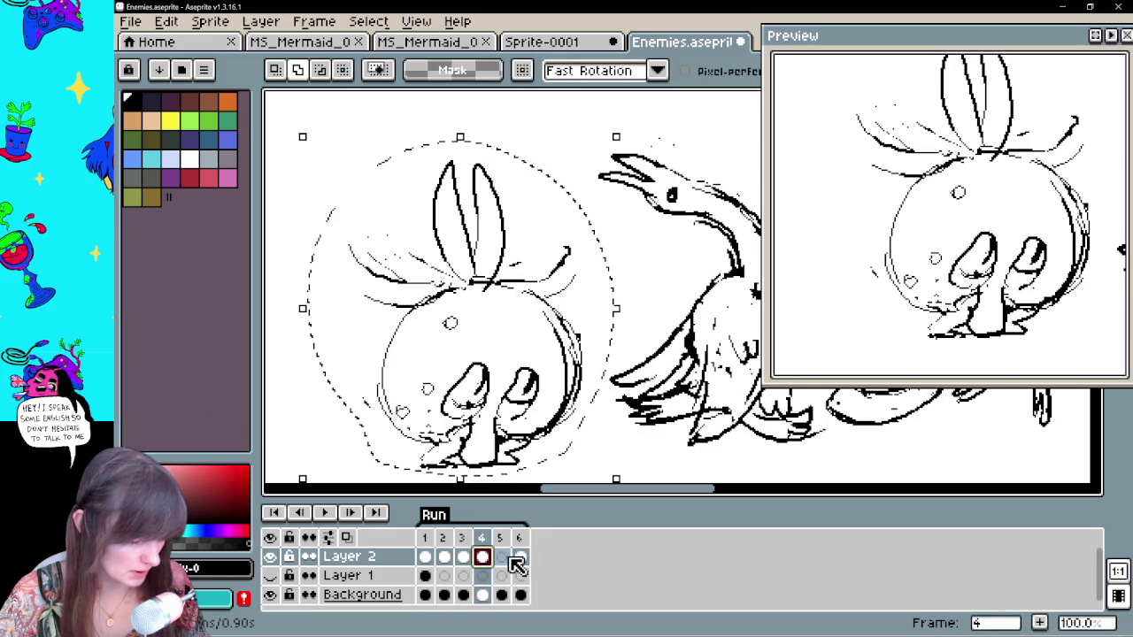
Review frames 1–6, drop the selection, and lasso the front-facing bunny in frame 1
click(520, 556)
click(425, 555)
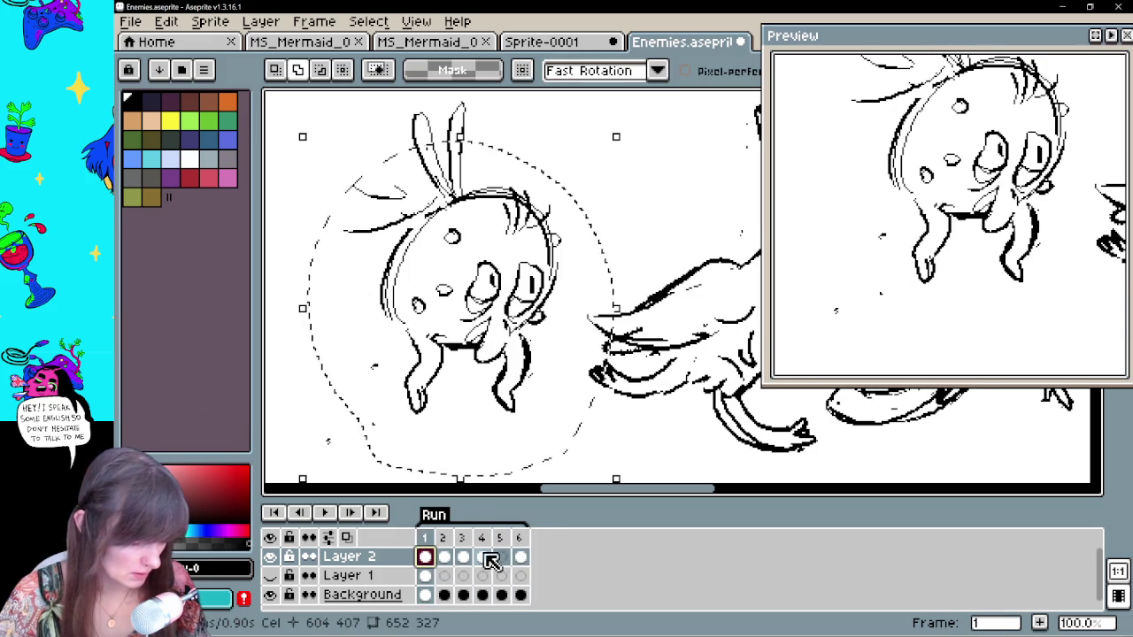
click(444, 556)
click(482, 558)
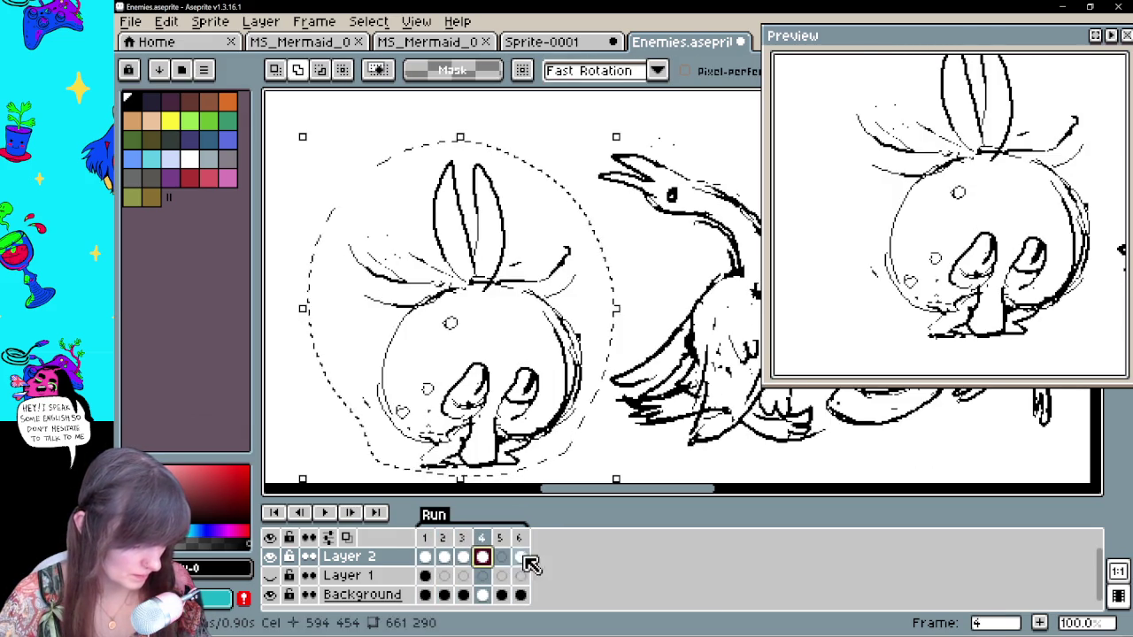
click(520, 556)
click(501, 556)
click(521, 556)
key(Right)
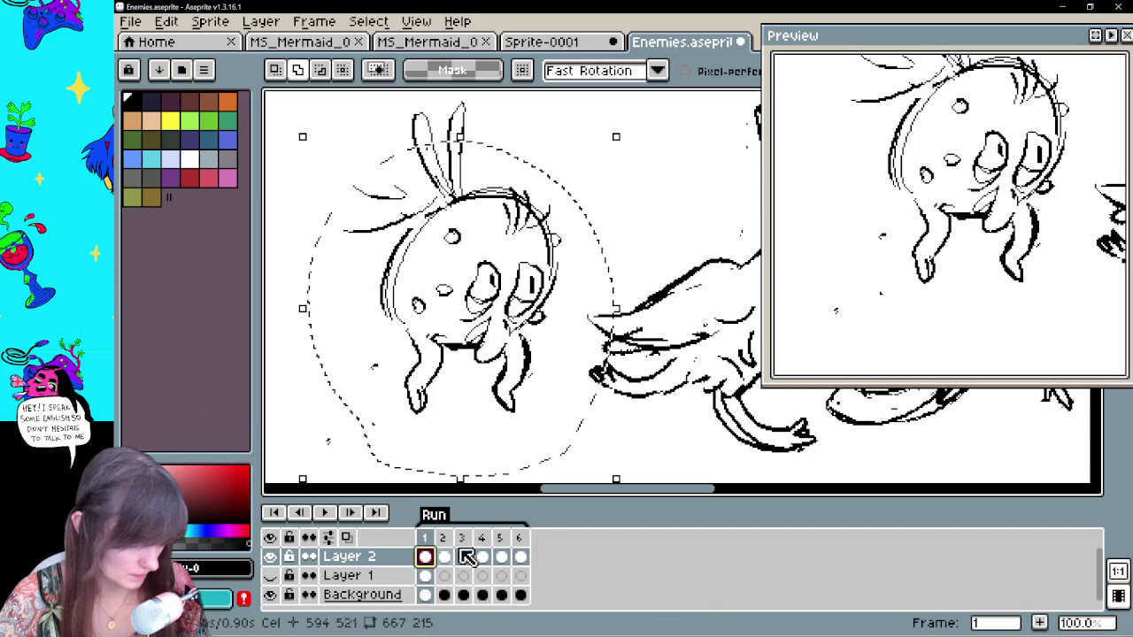
key(ctrl+d)
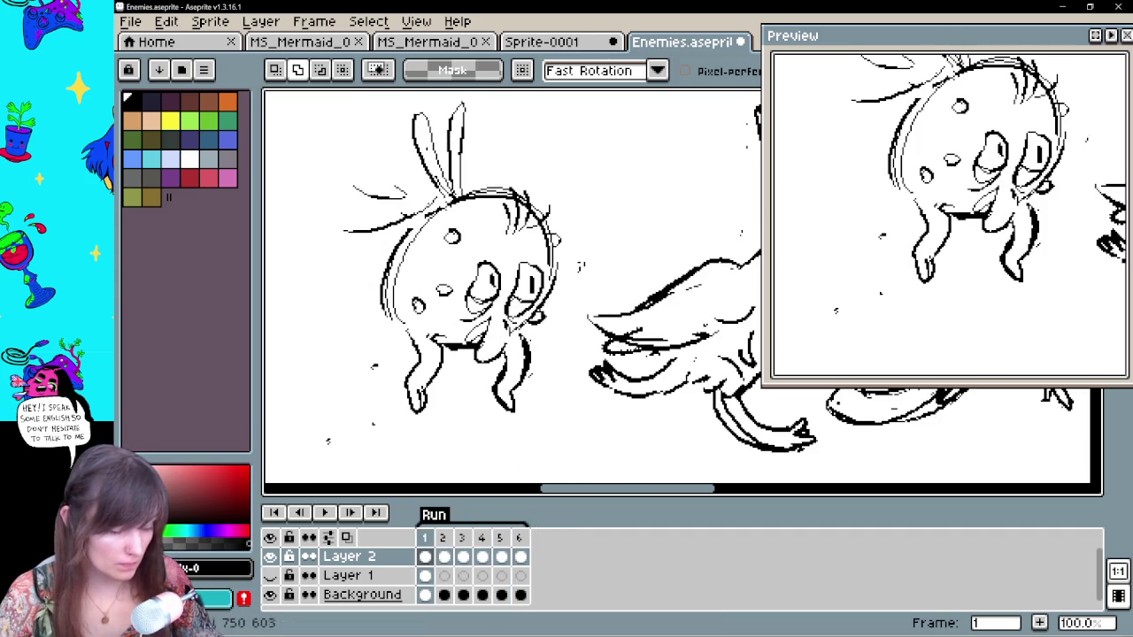
drag(452, 97, 558, 365)
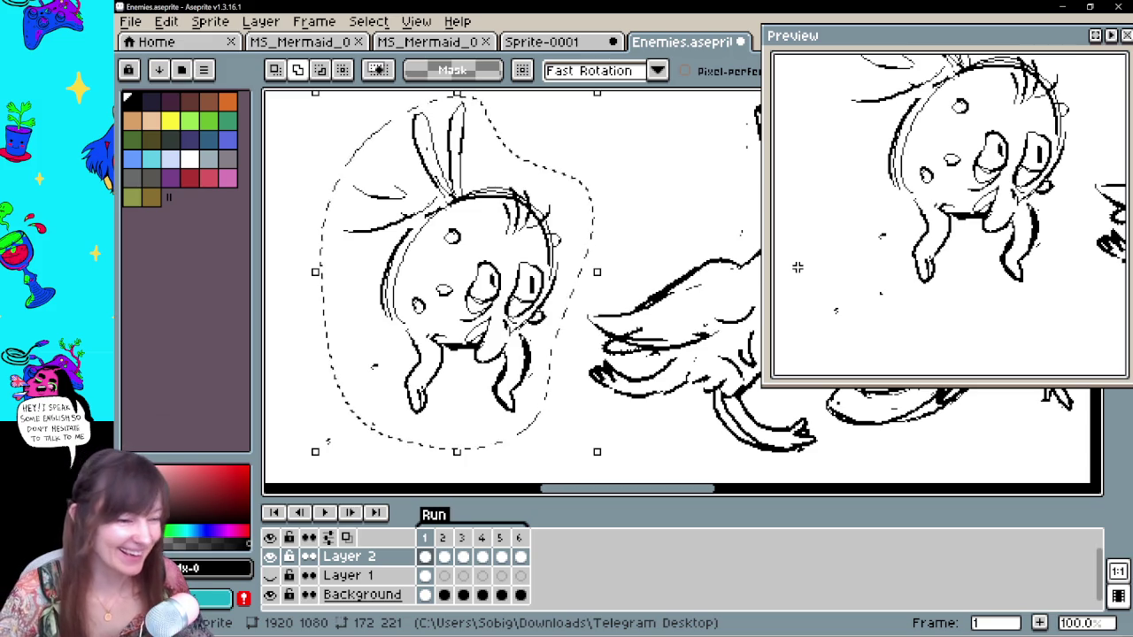
key(ctrl+z)
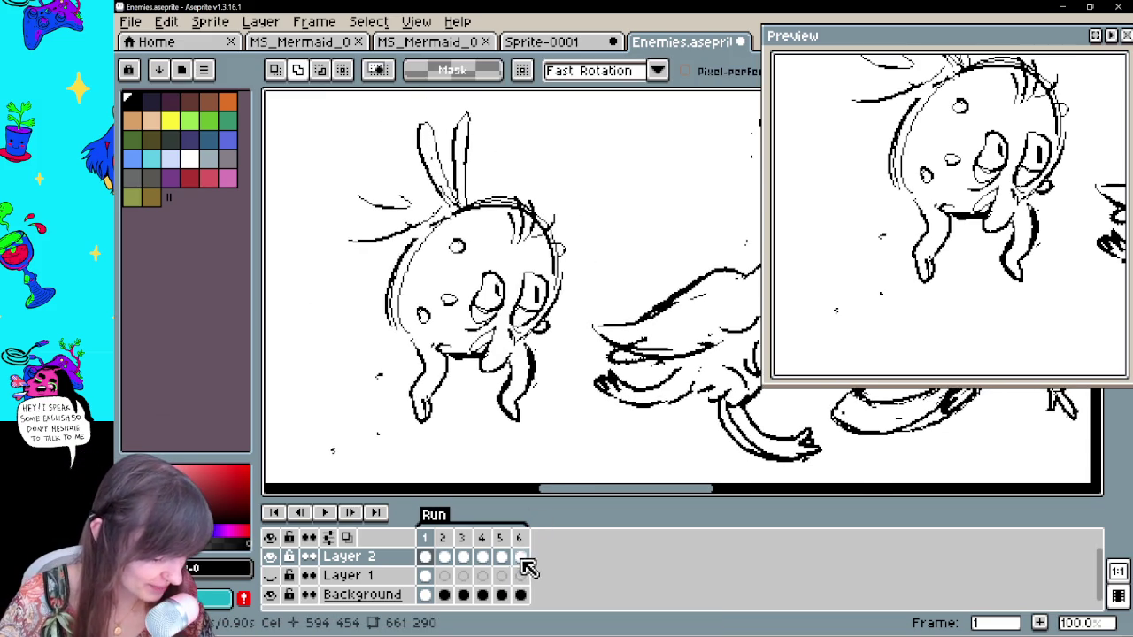
Cut frame 6's drawing, paste it back repositioned, and play the six-frame loop
click(520, 558)
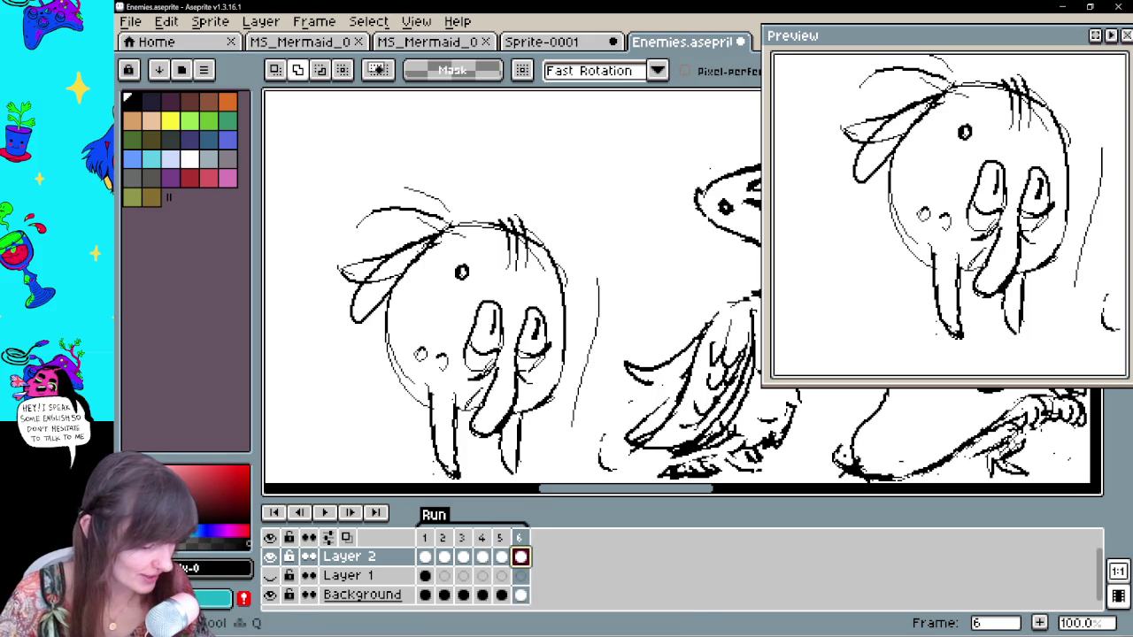
click(465, 469)
key(Delete)
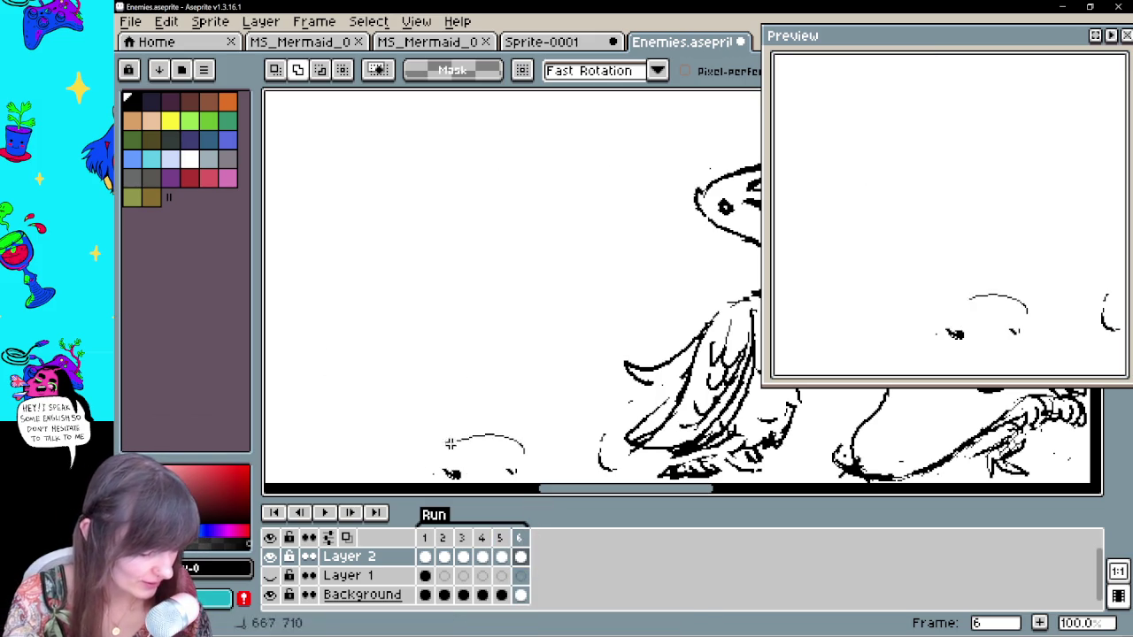
scroll(602, 328, up, 3)
key(ctrl+v)
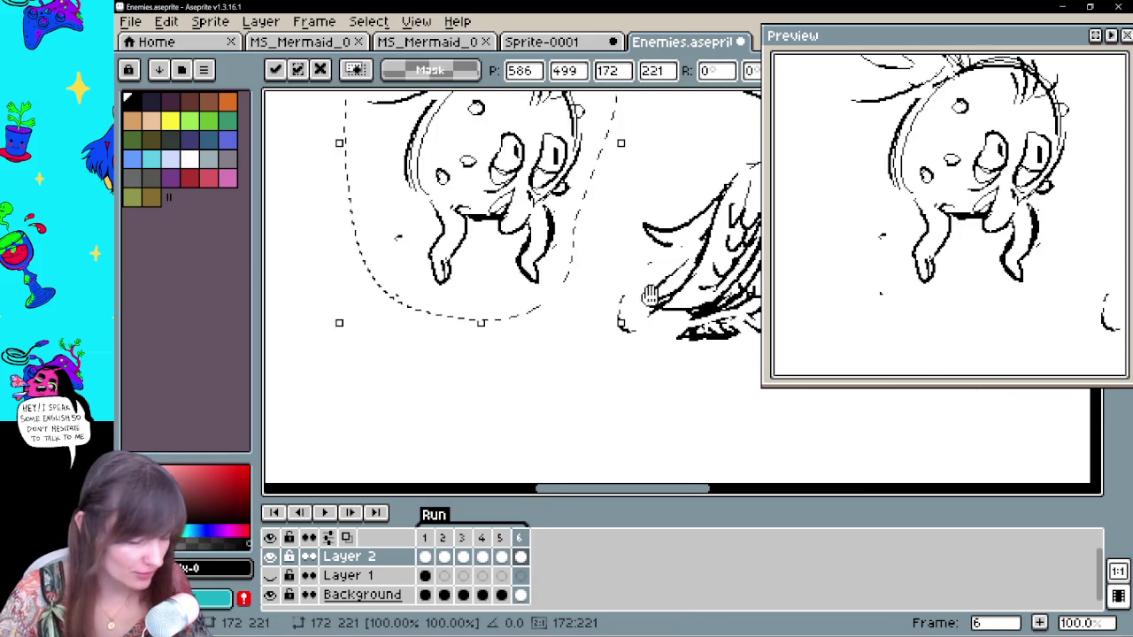
click(324, 513)
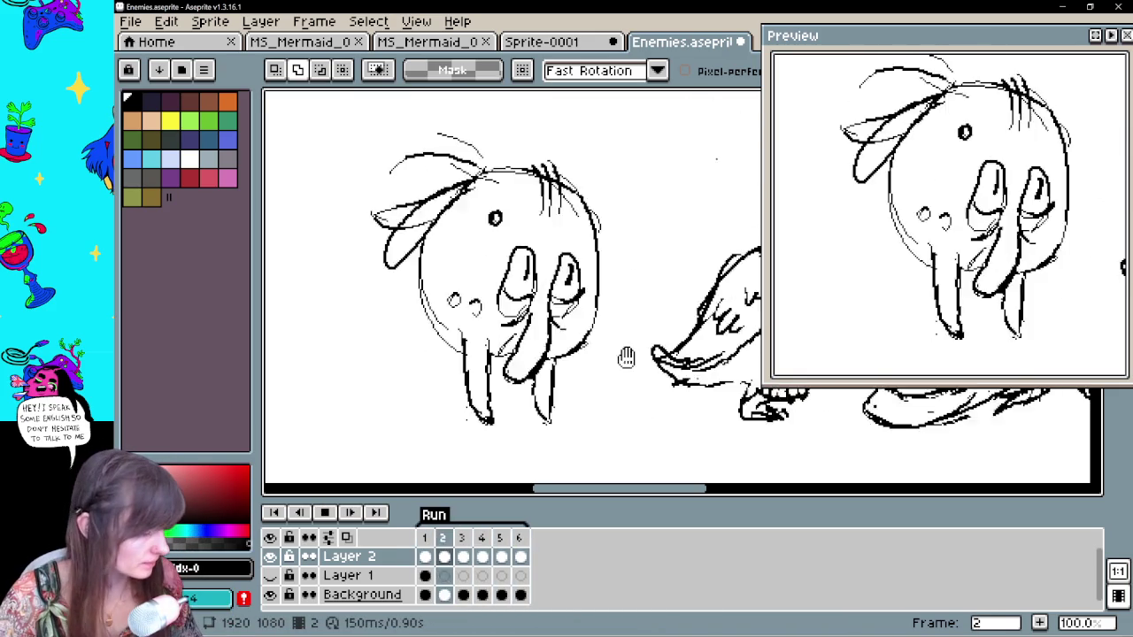
drag(625, 354, 619, 393)
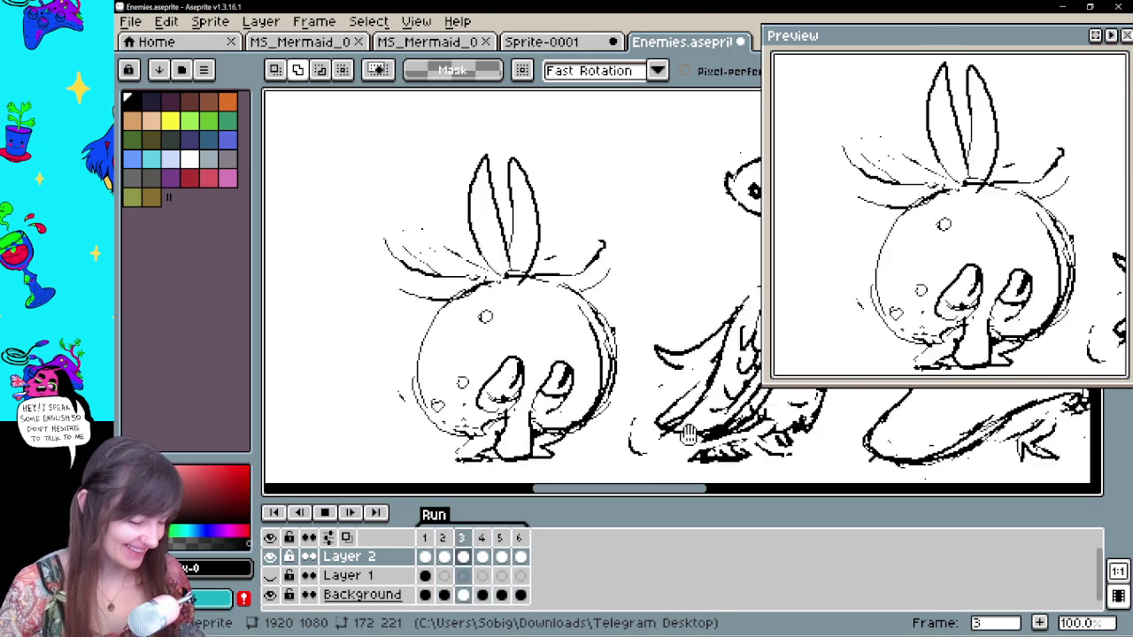
Stop playback and step through frames 1–3 to frame 4
key(Return)
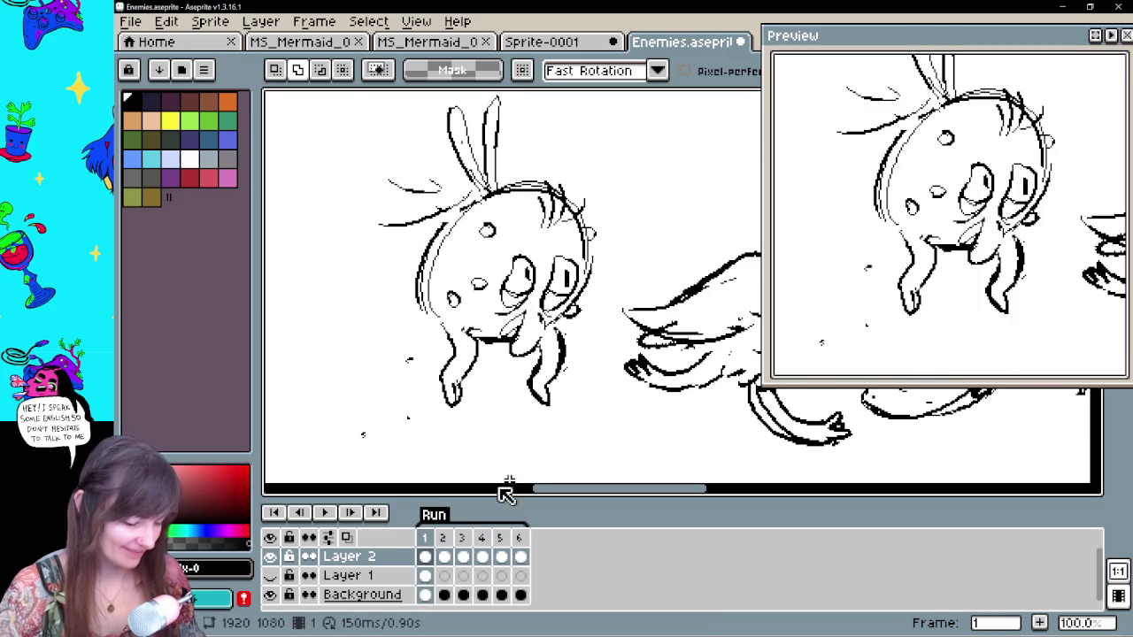
click(443, 557)
click(425, 556)
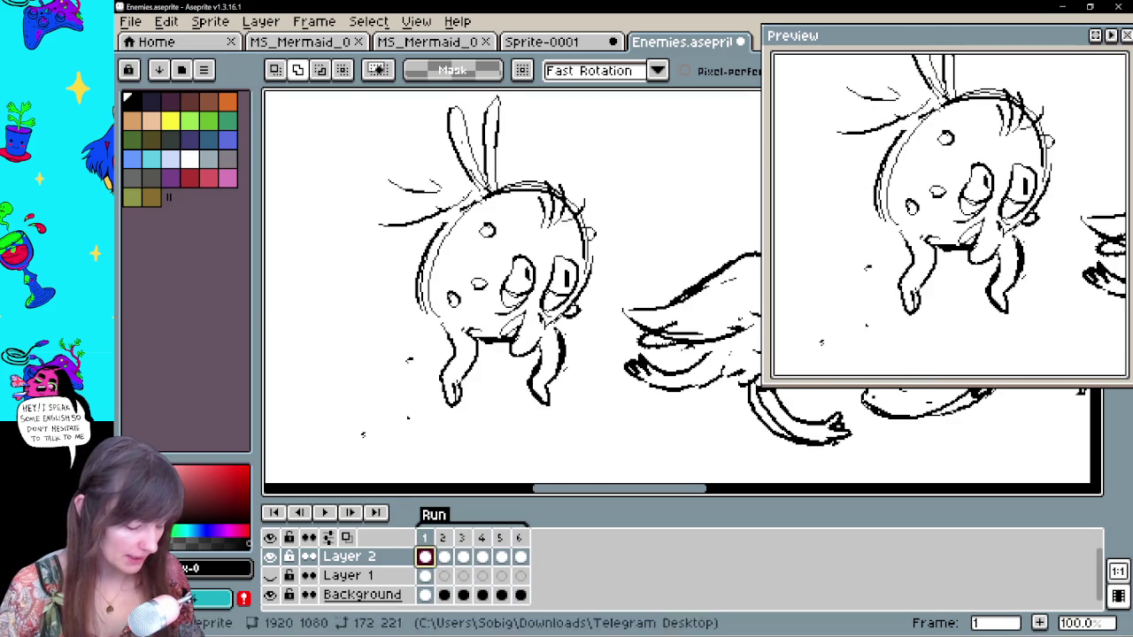
click(442, 558)
click(462, 557)
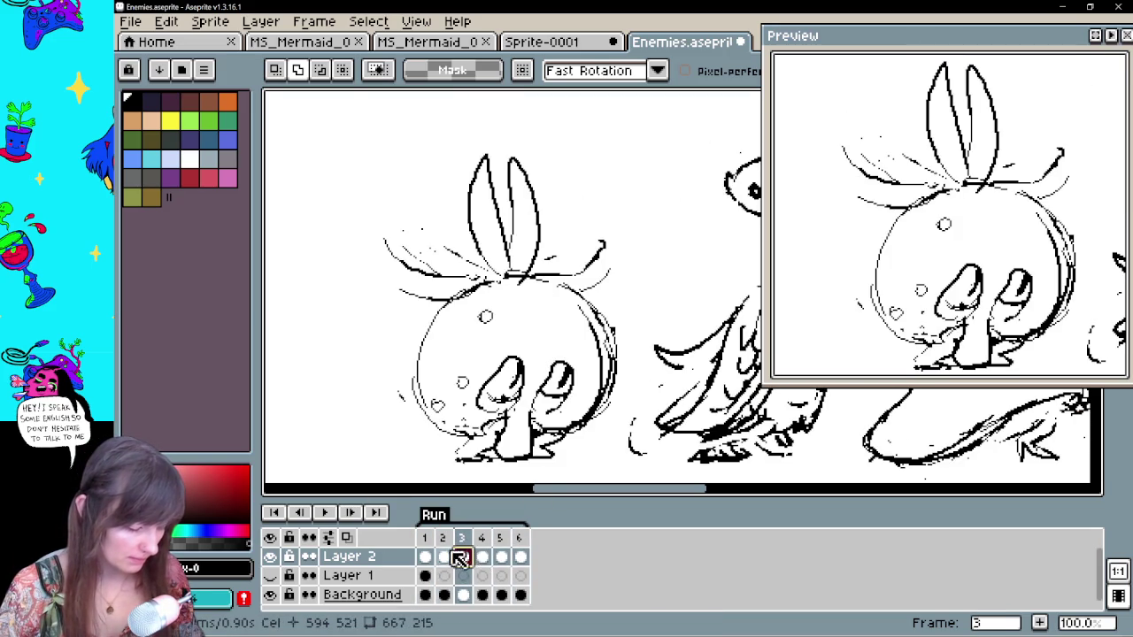
click(490, 558)
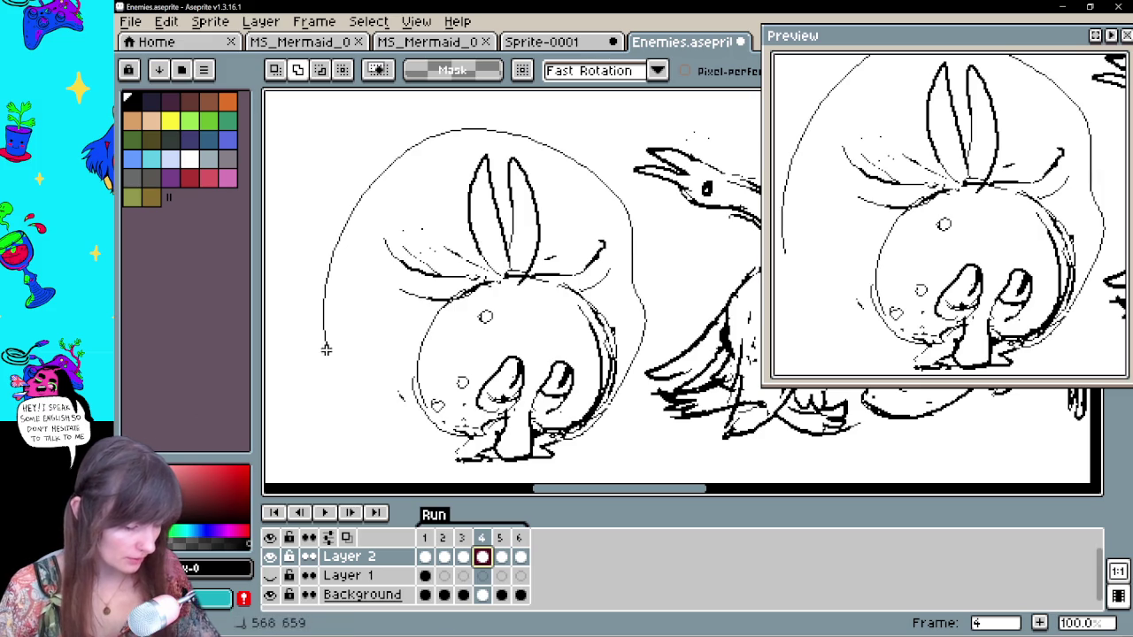
Delete frame 4's big outer circle and tall upright leaves, then return to the Pencil
drag(611, 382, 618, 390)
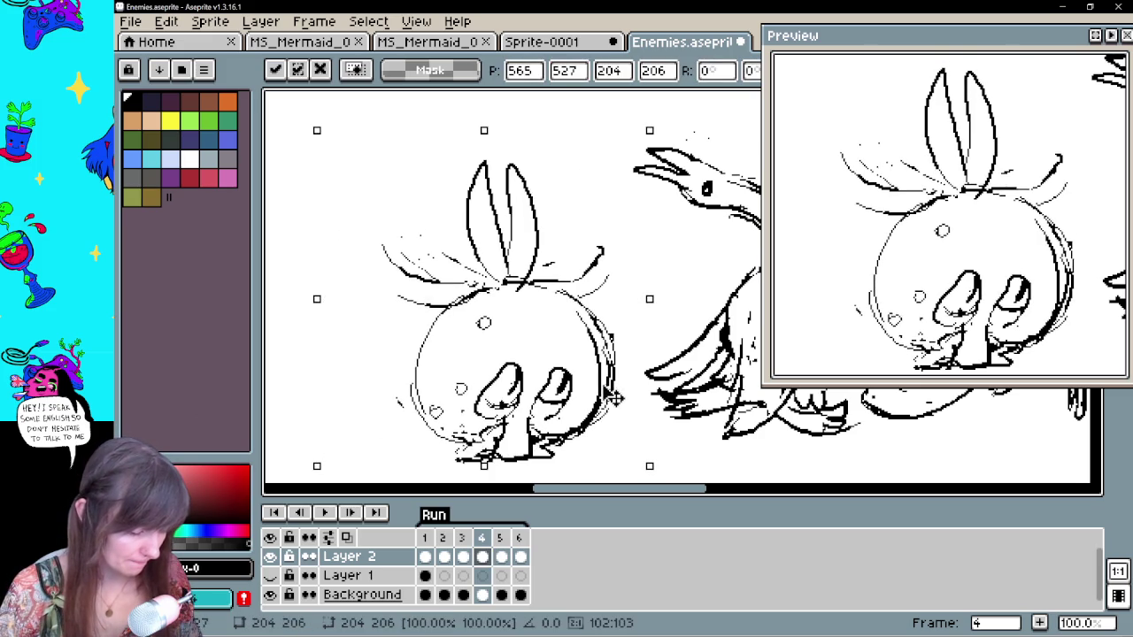
key(Delete)
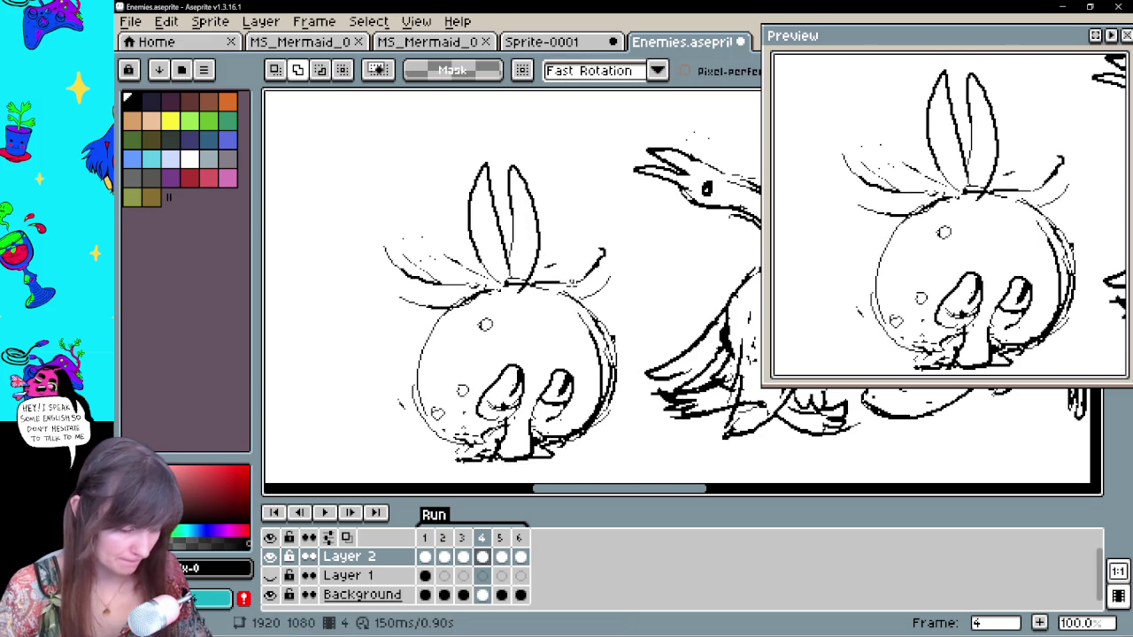
click(469, 286)
key(Delete)
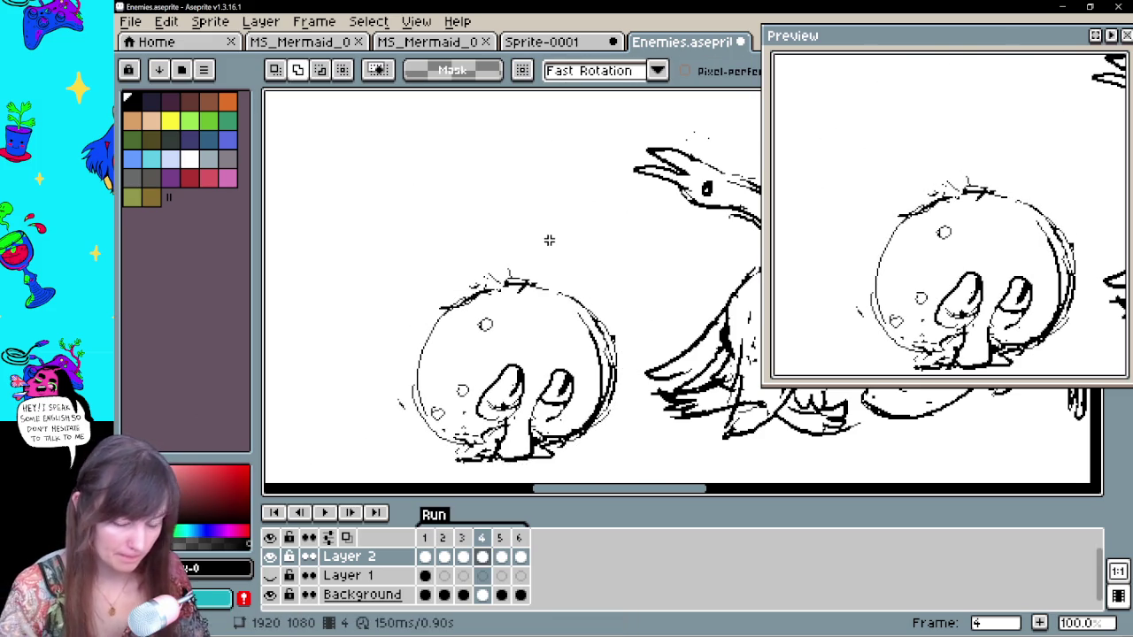
key(b)
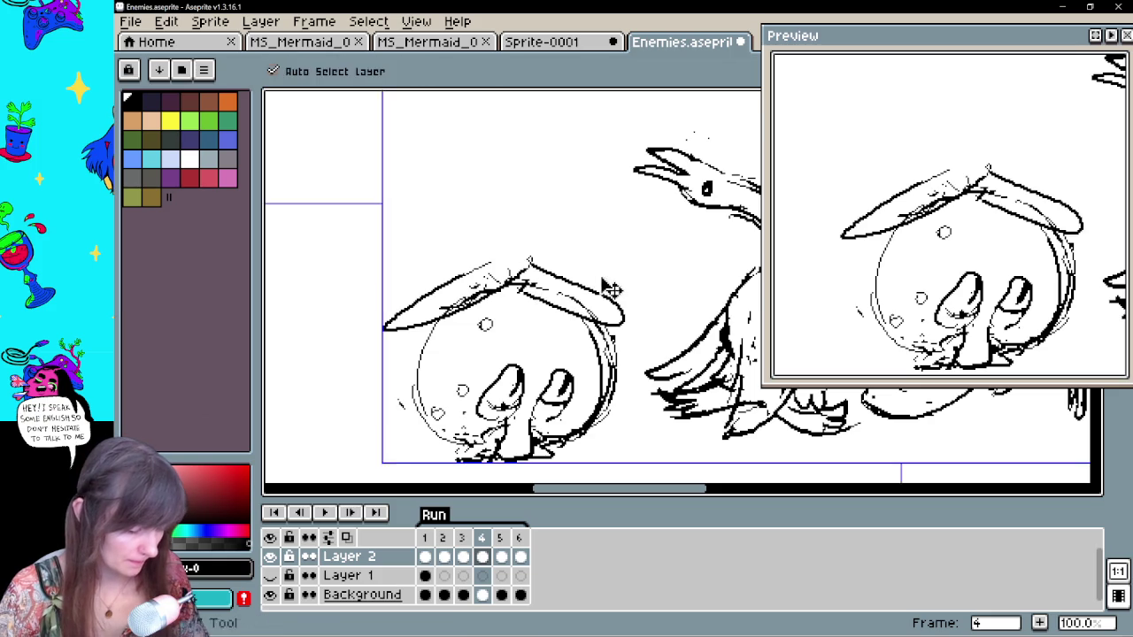
key(ctrl+y)
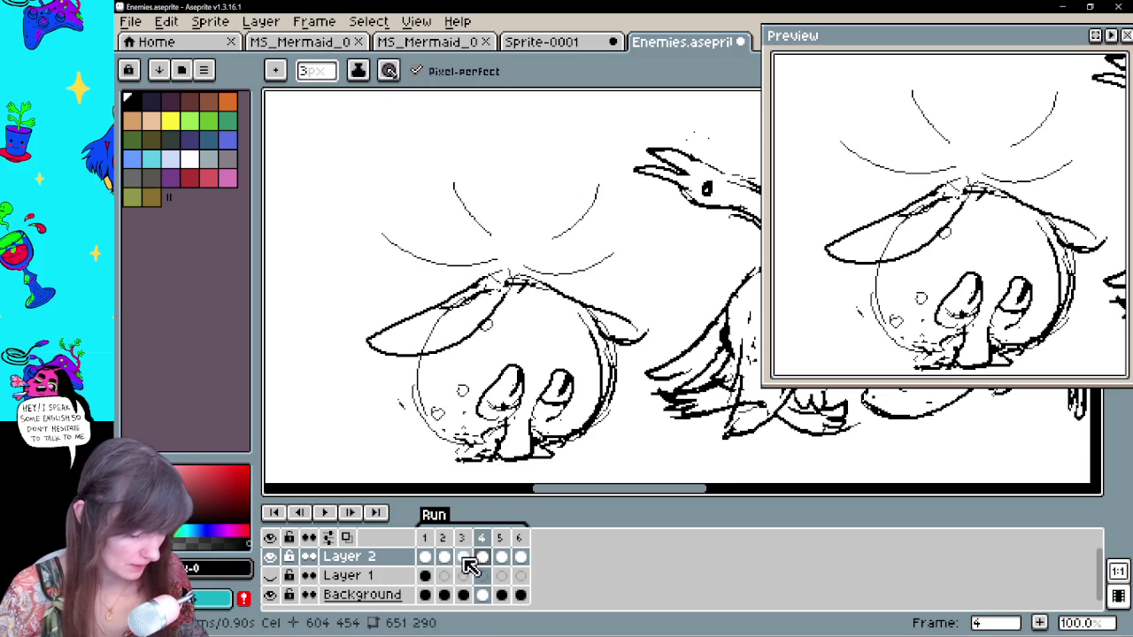
Restore tall upright leaves on top of frame 5's creature with the Pencil
click(501, 557)
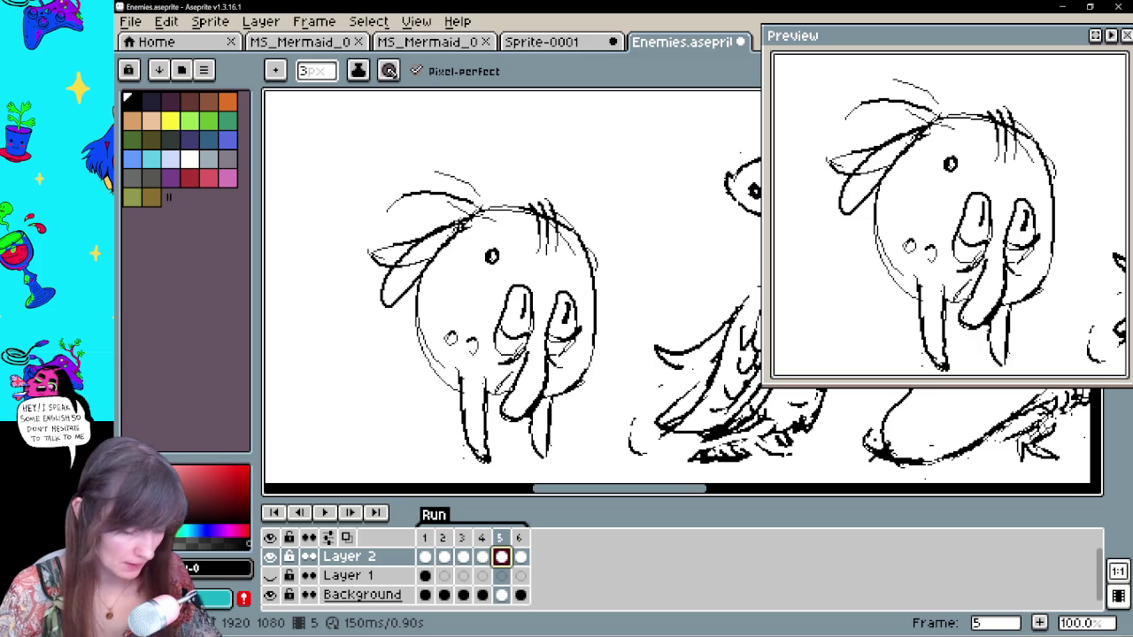
key(e)
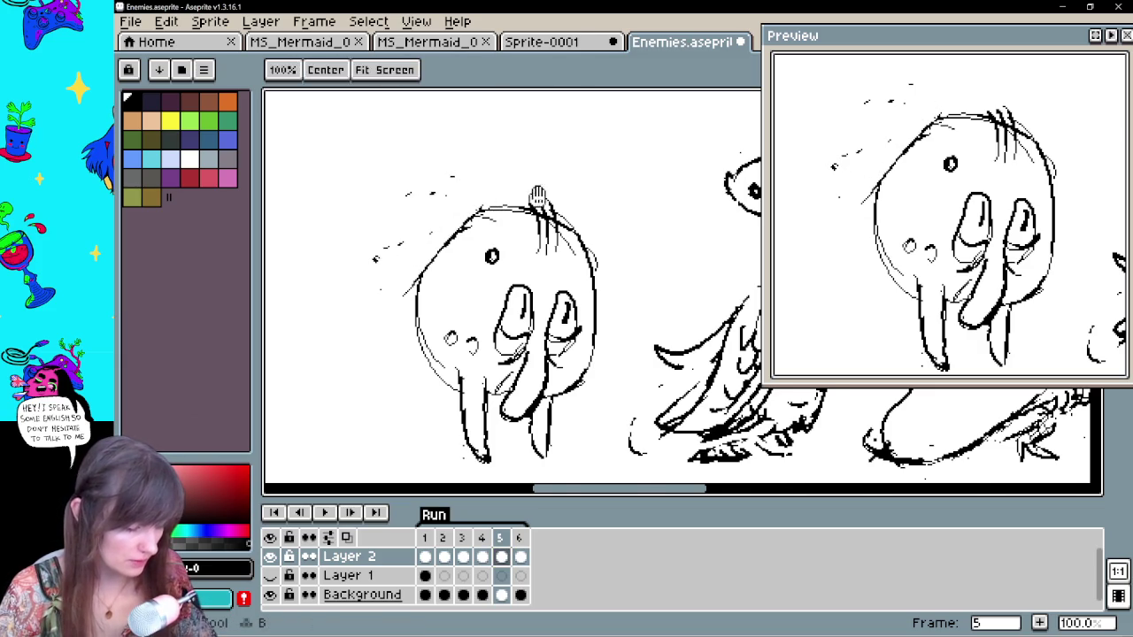
drag(440, 228, 448, 266)
key(b)
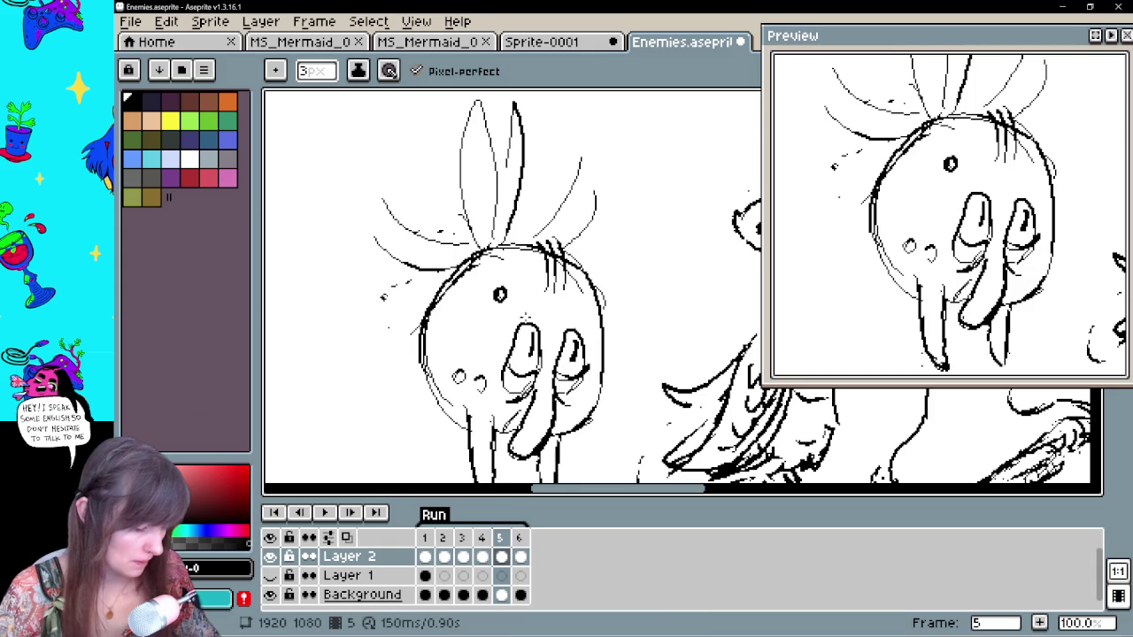
On frame 6, lasso and delete the upright leaves
click(520, 557)
key(q)
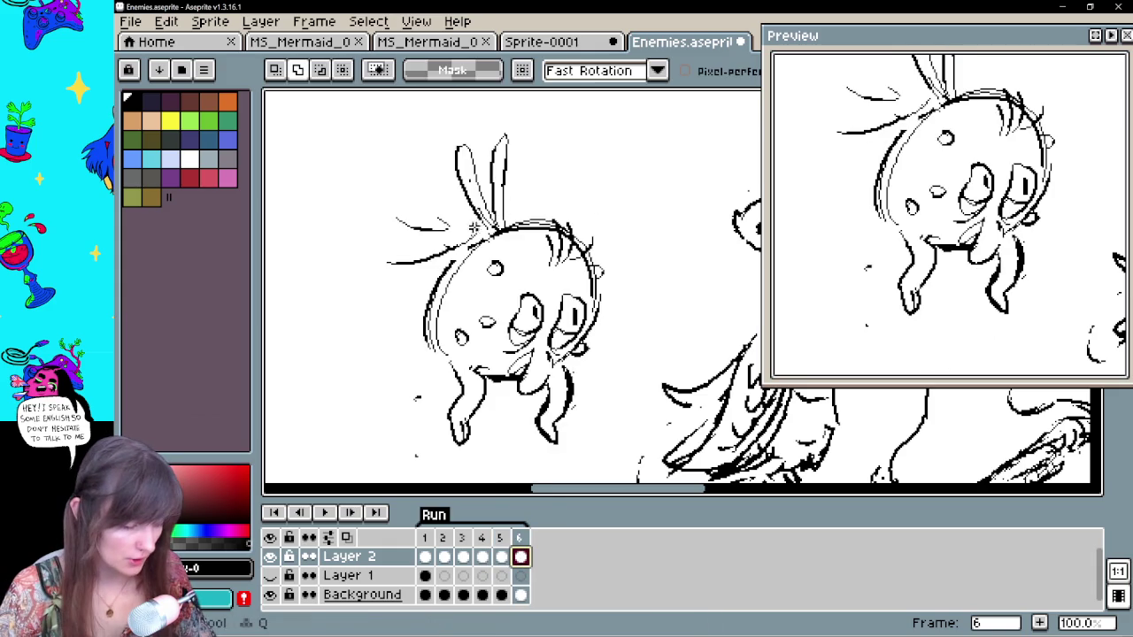
drag(366, 287, 424, 262)
key(Delete)
key(b)
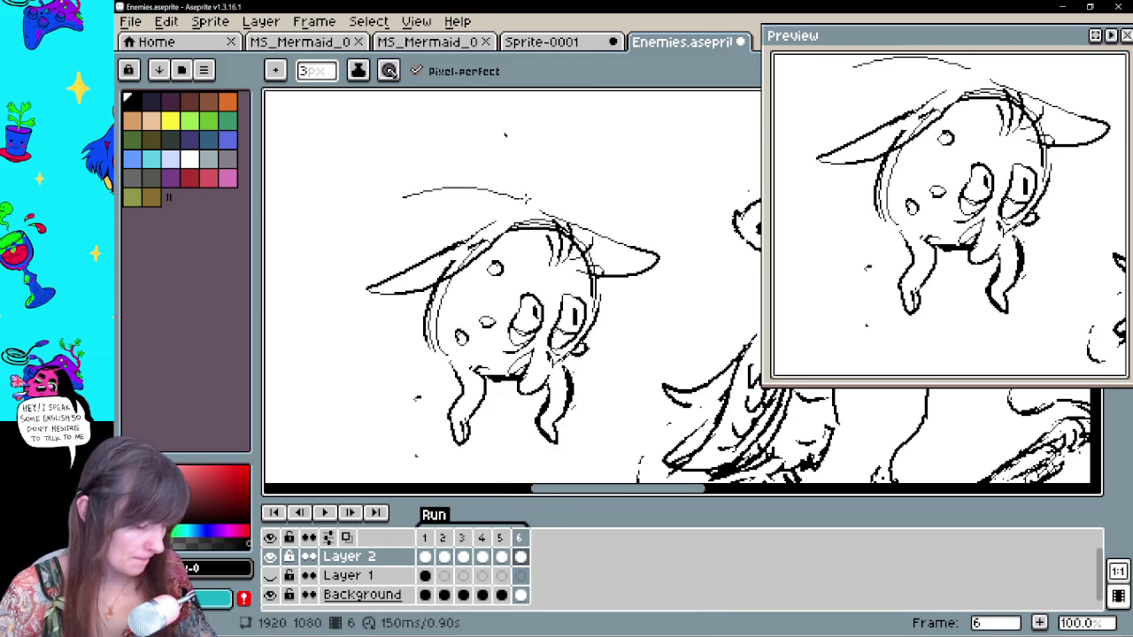
Raise frame 6's head about 25 px and its legs about 40 px, using frame 2 as reference
click(443, 557)
click(482, 557)
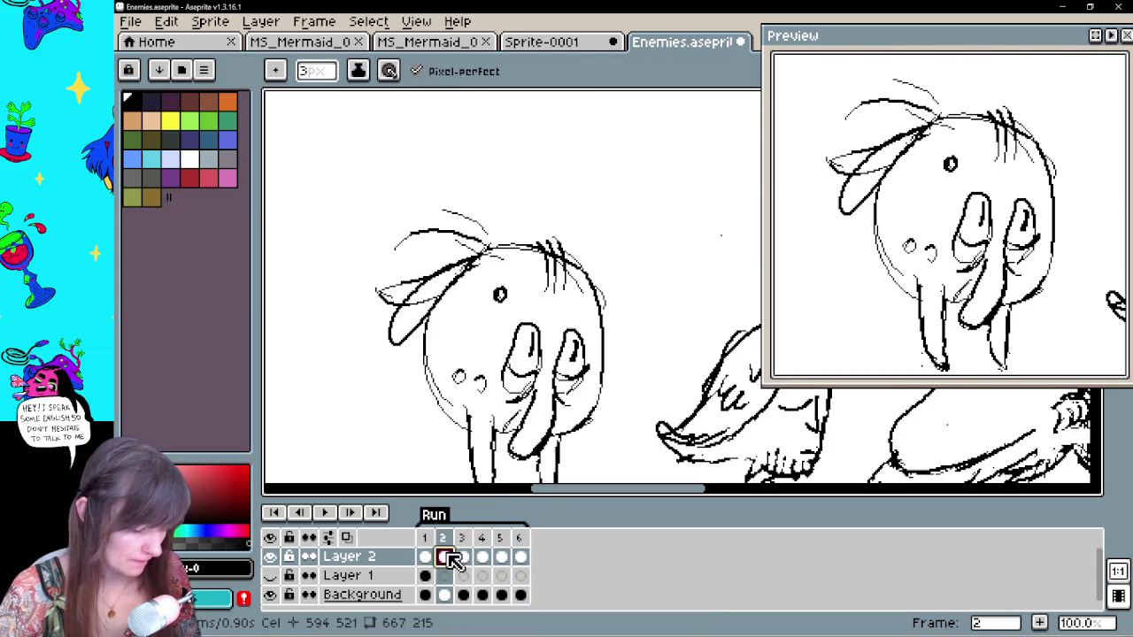
click(520, 557)
key(m)
drag(589, 362, 595, 348)
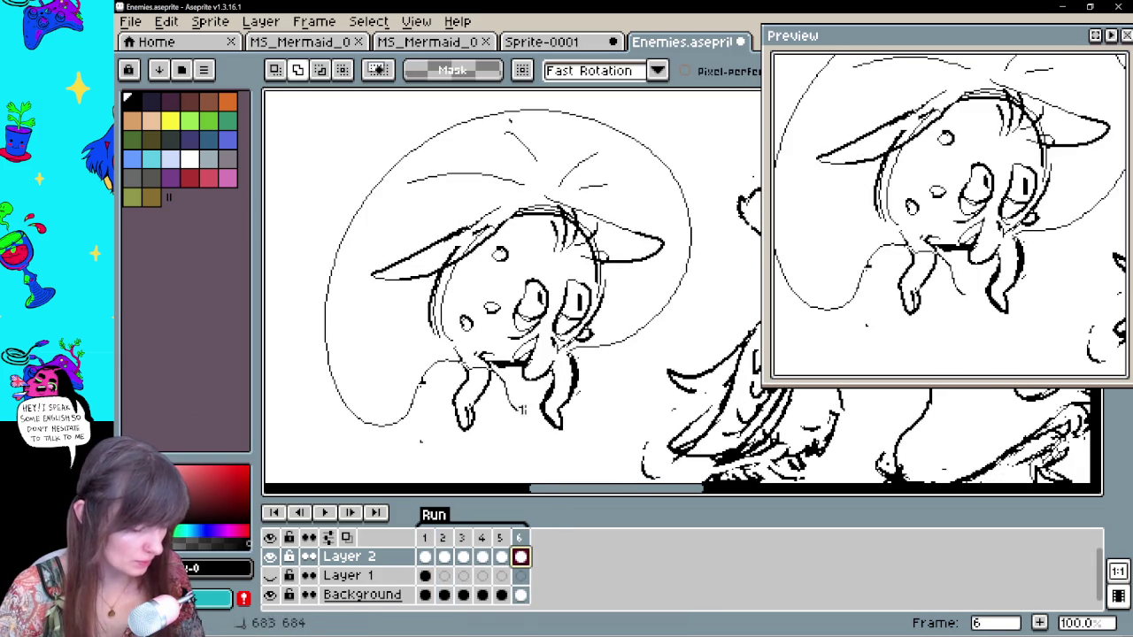
drag(620, 319, 620, 297)
key(ctrl+d)
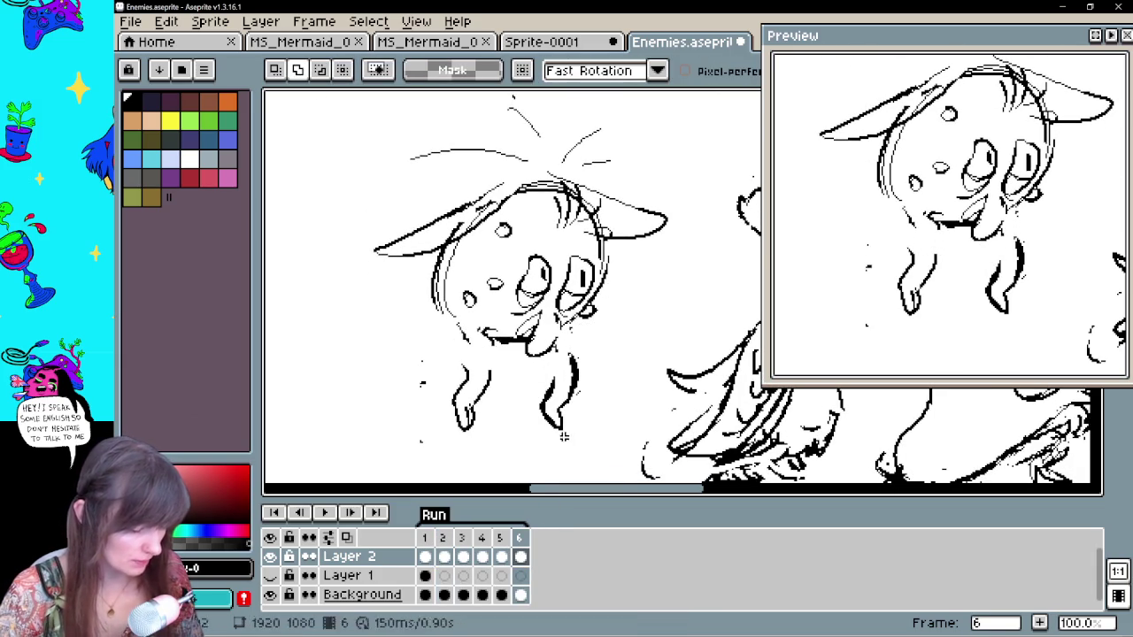
mouse_move(567, 432)
mouse_down()
mouse_move(543, 455)
mouse_move(580, 396)
mouse_up()
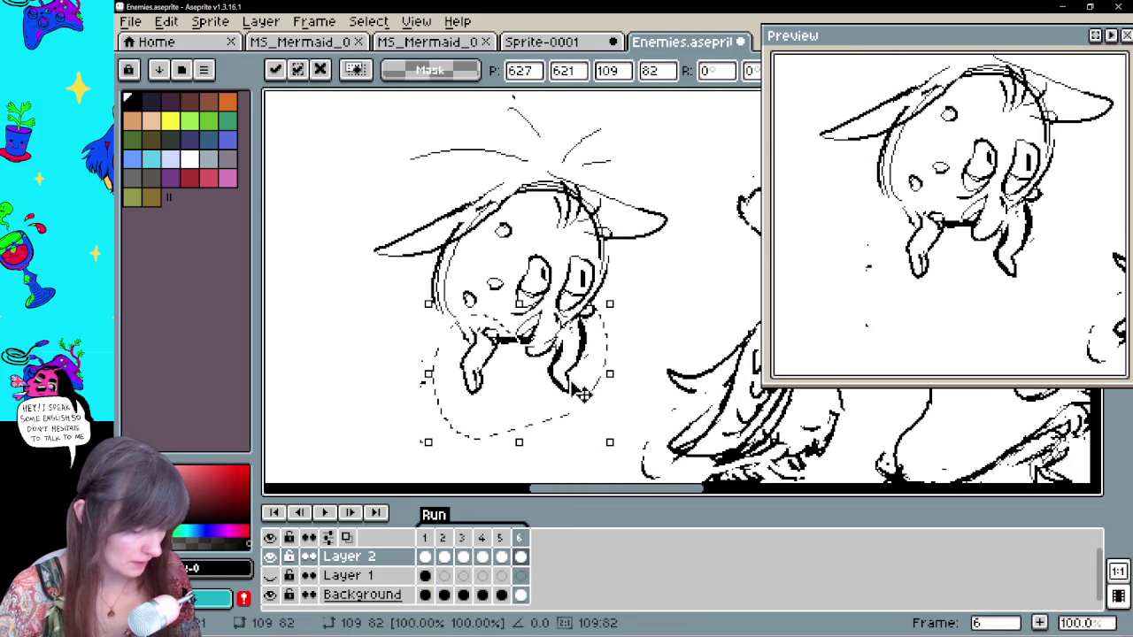
key(Return)
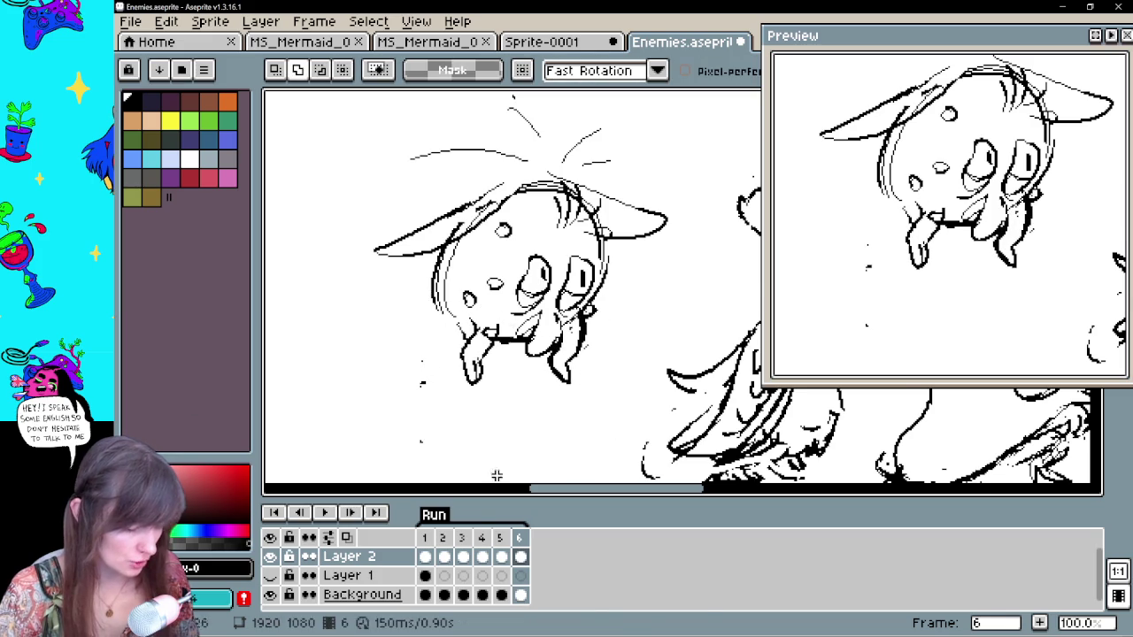
Play the animation from frame 1 with the creatures centred in view
click(425, 556)
click(445, 556)
key(Return)
drag(650, 413, 555, 387)
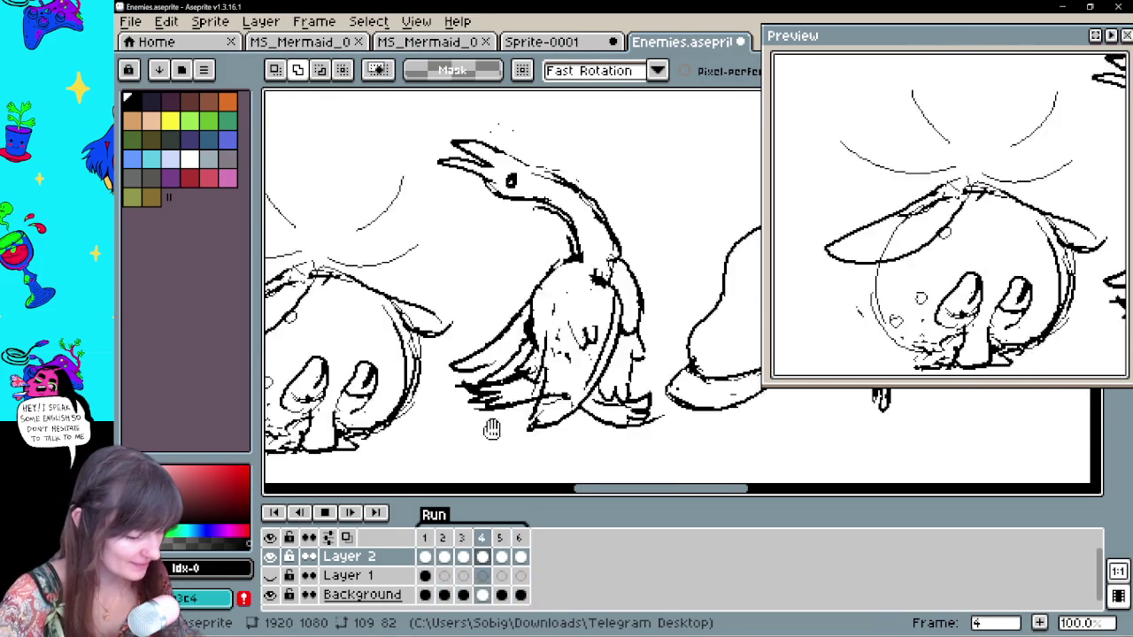
Stop playback and step through frames 1 to 6 of the loop
click(324, 512)
click(426, 557)
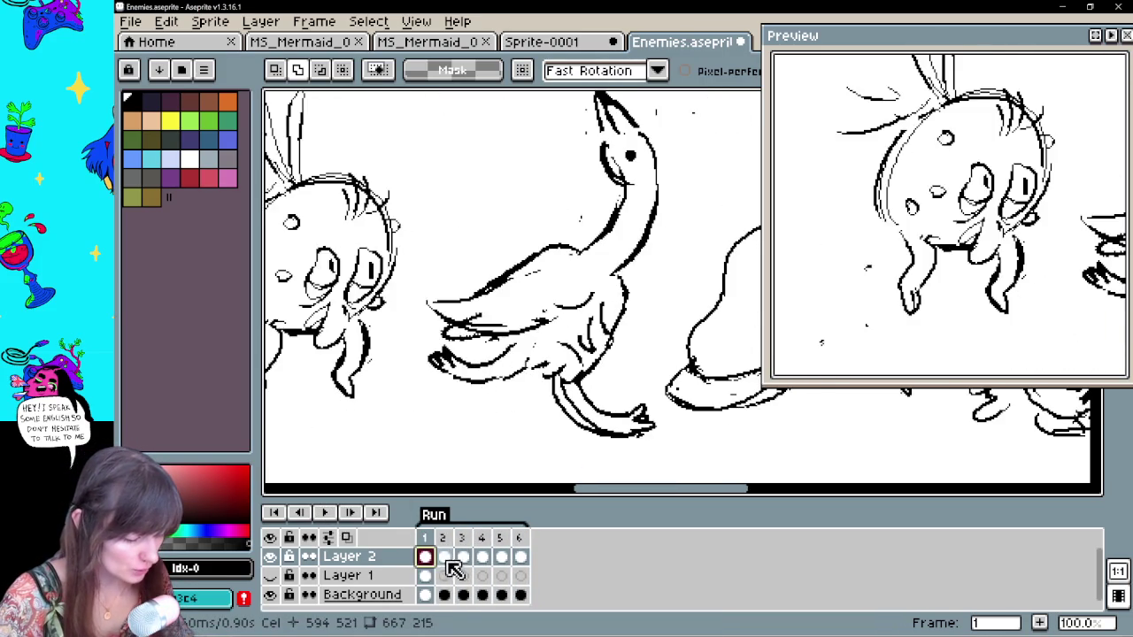
click(446, 560)
click(464, 557)
click(482, 558)
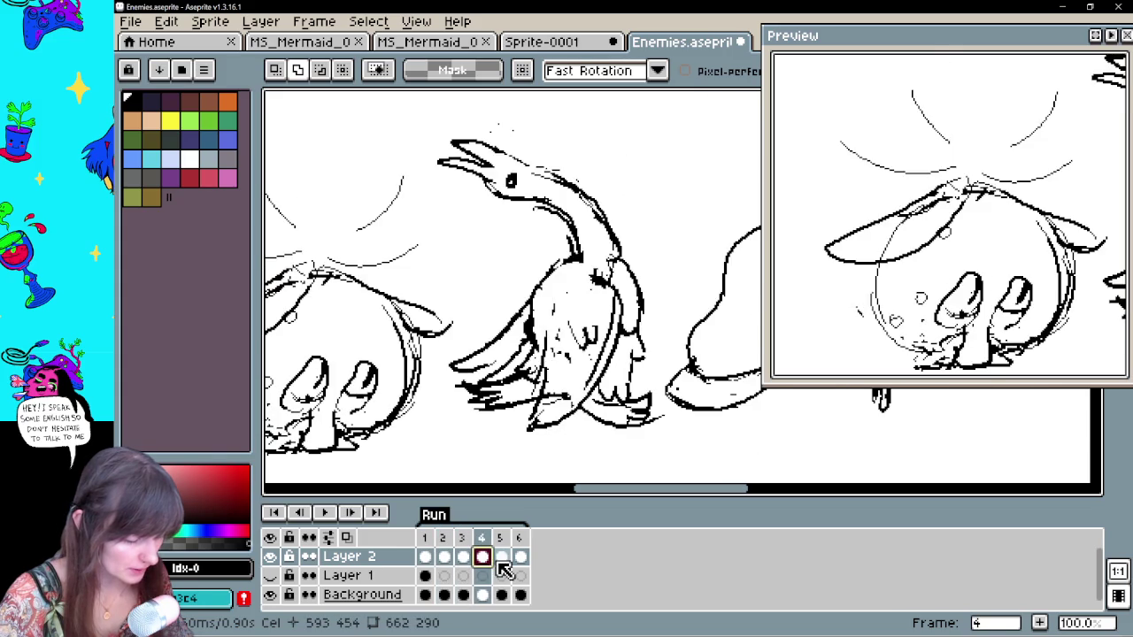
click(501, 558)
click(520, 560)
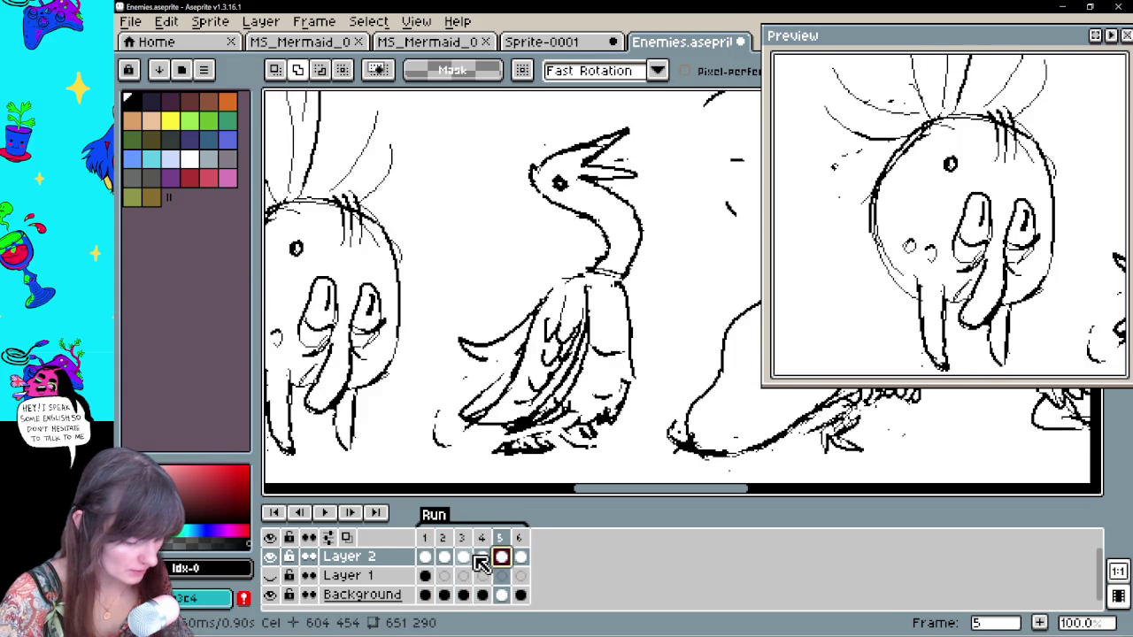
click(445, 560)
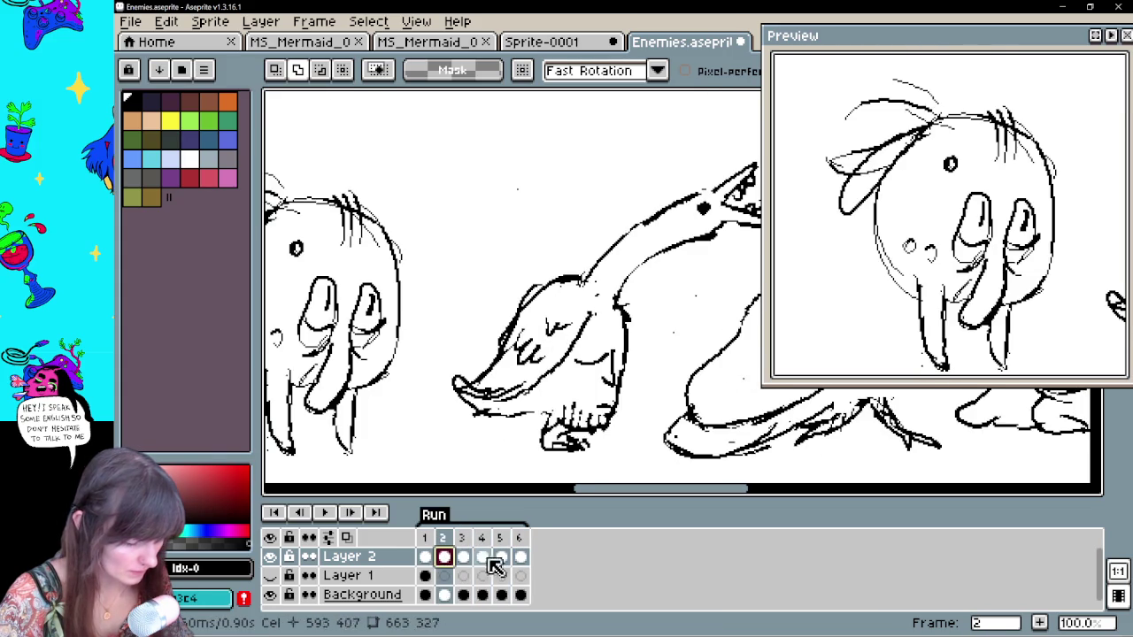
drag(647, 380, 561, 384)
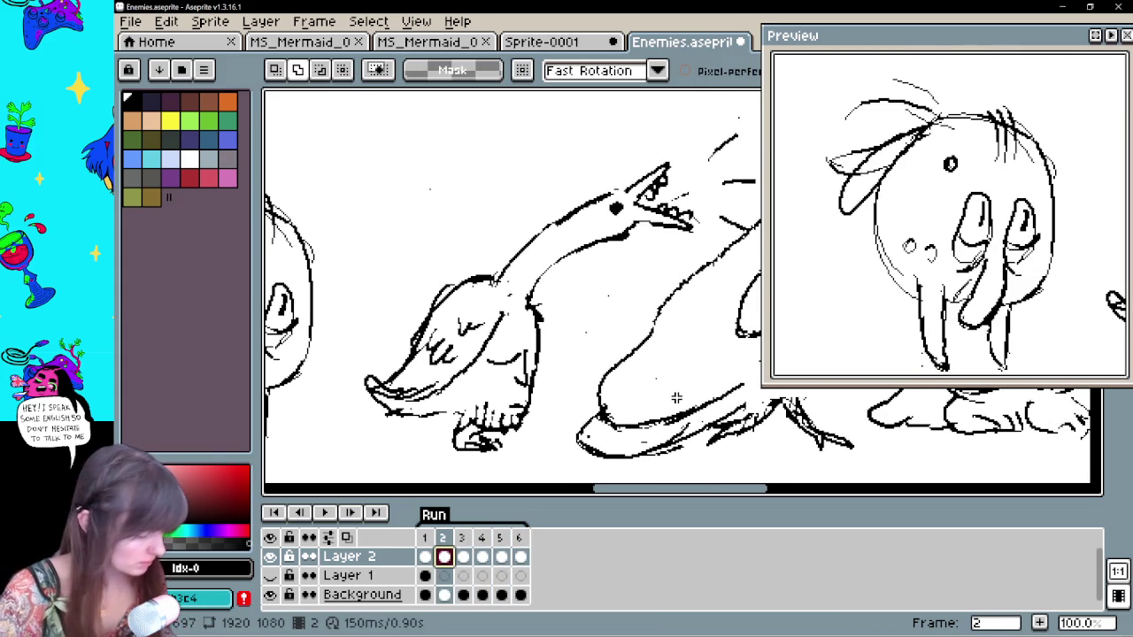
Step through the frames again, comparing poses, and return to frame 2
click(425, 558)
click(444, 558)
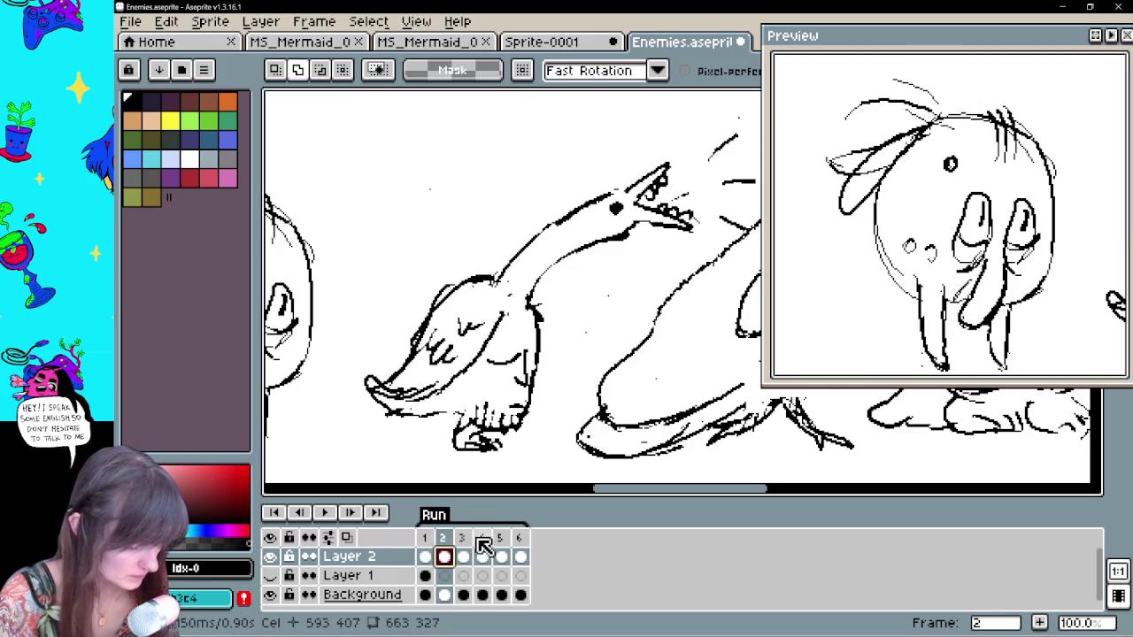
click(463, 559)
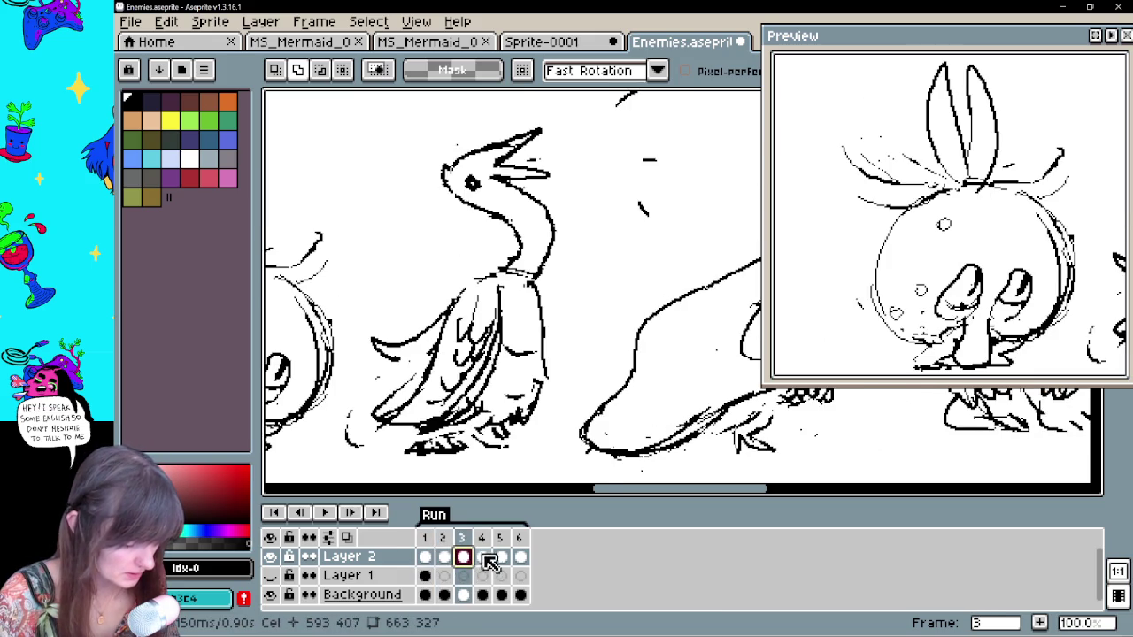
click(483, 558)
click(501, 558)
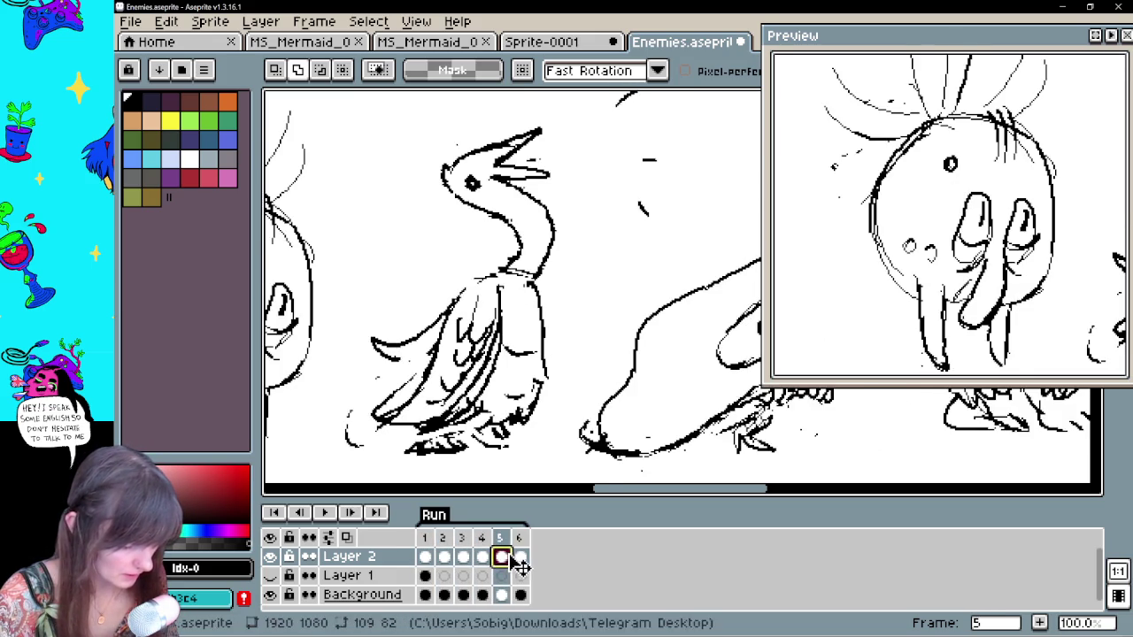
click(521, 559)
click(465, 559)
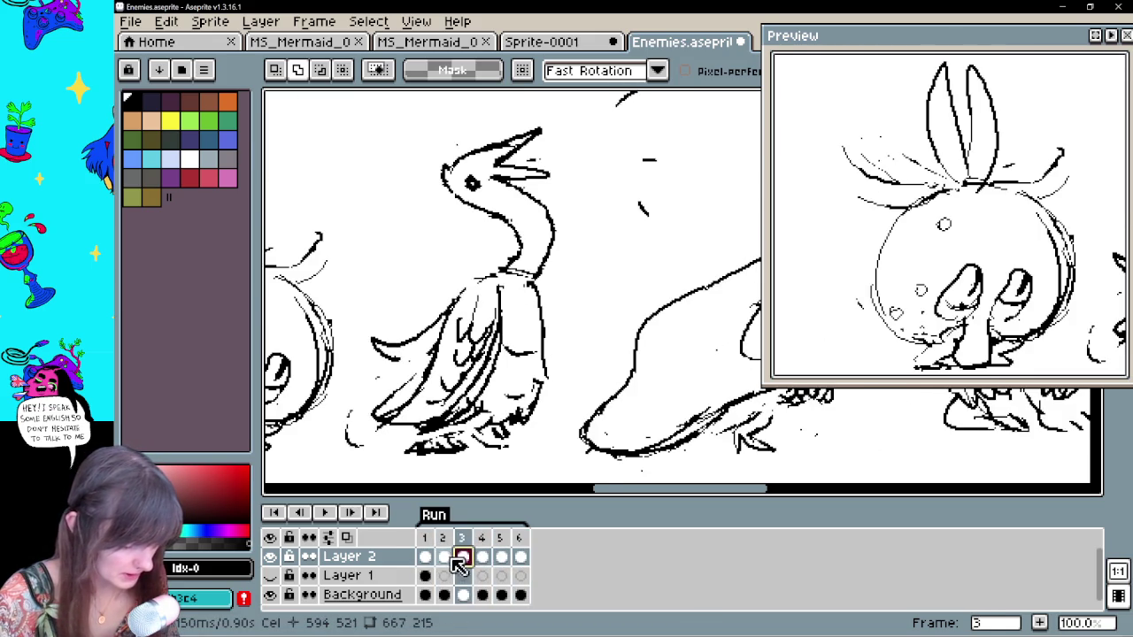
click(496, 559)
click(490, 567)
click(462, 558)
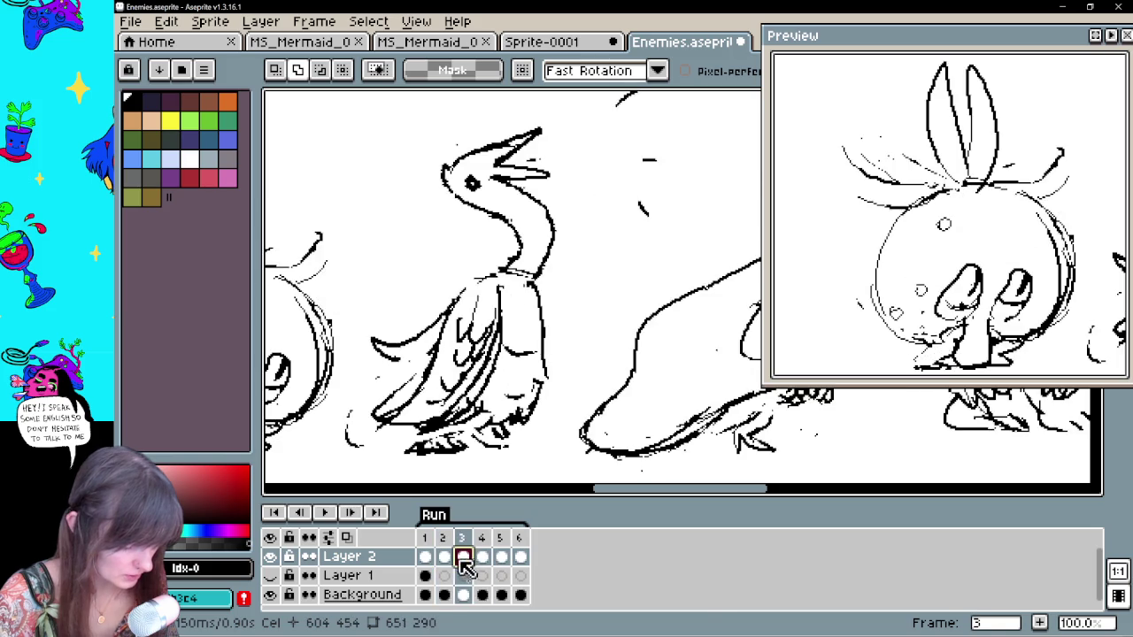
click(446, 559)
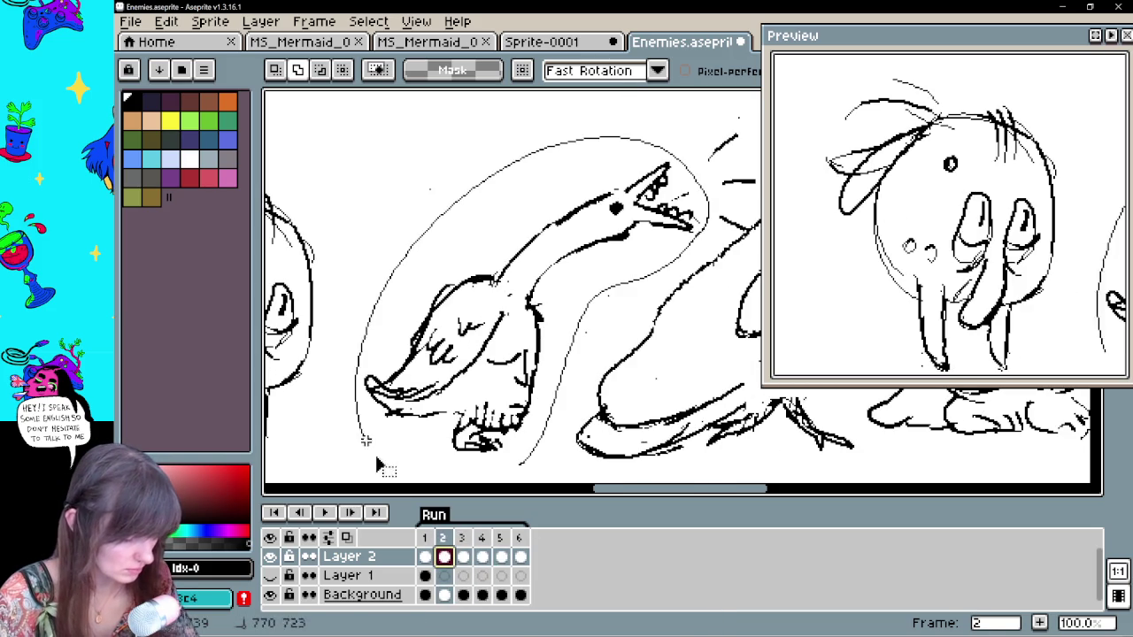
Lasso the bird on frame 2, then compare frames and settle on frame 5
drag(360, 427, 363, 433)
click(463, 558)
click(444, 558)
click(463, 557)
click(481, 557)
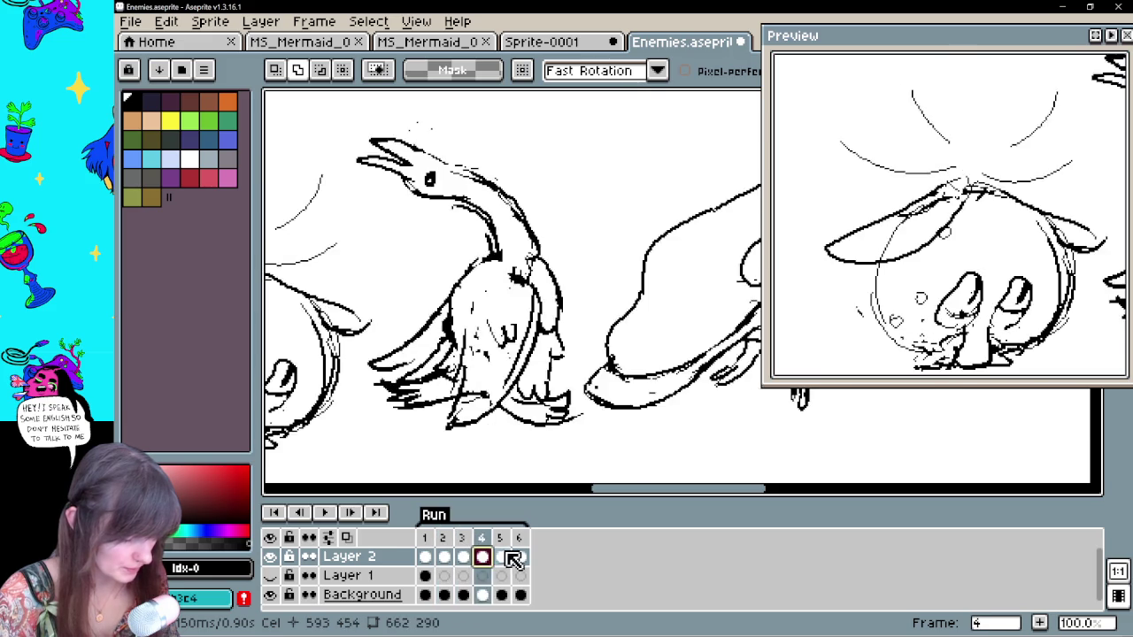
click(500, 557)
click(520, 558)
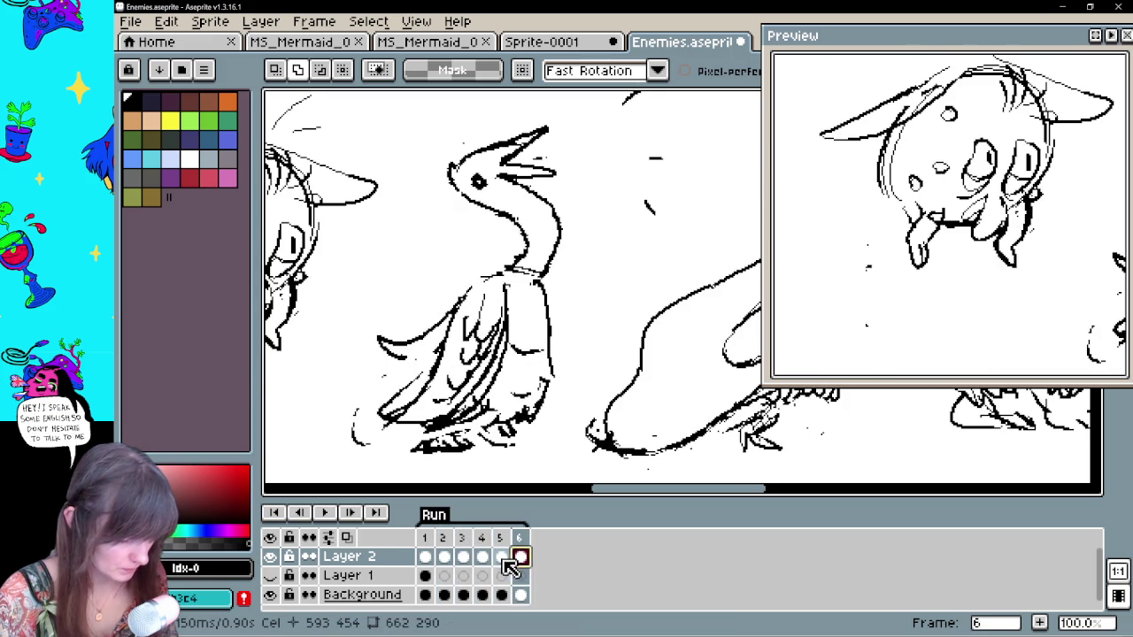
click(501, 558)
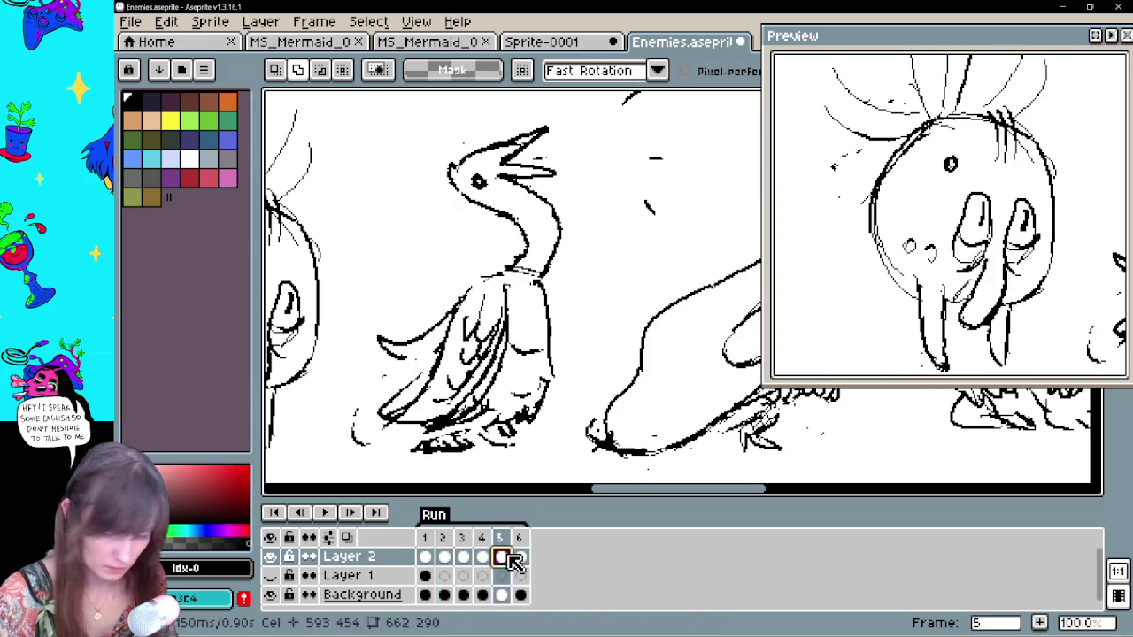
click(520, 558)
click(501, 558)
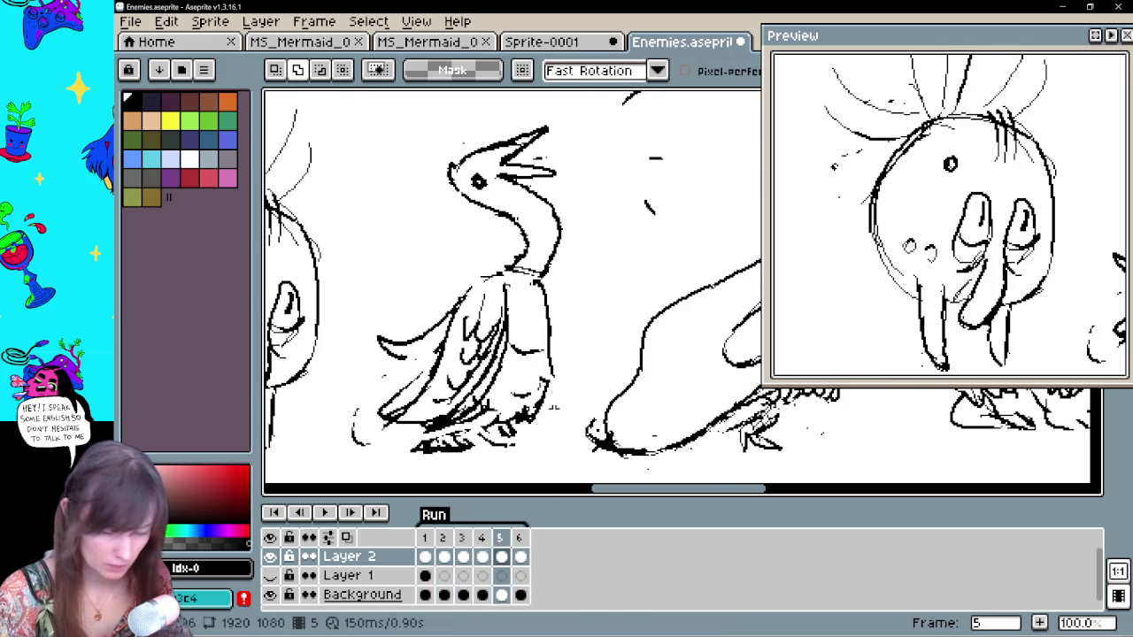
Lasso and delete the upright bird on frame 5
drag(574, 381, 571, 396)
drag(380, 253, 354, 447)
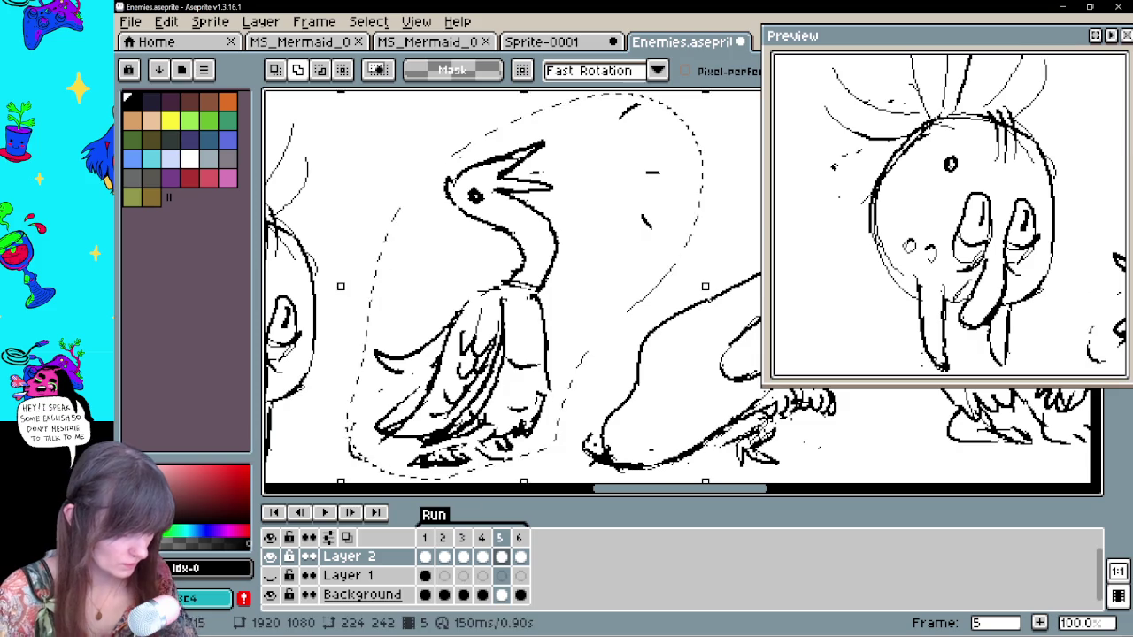
key(Delete)
Bring the lunging bird from frame 1 onto frame 5 and deselect it
key(Left)
key(Left)
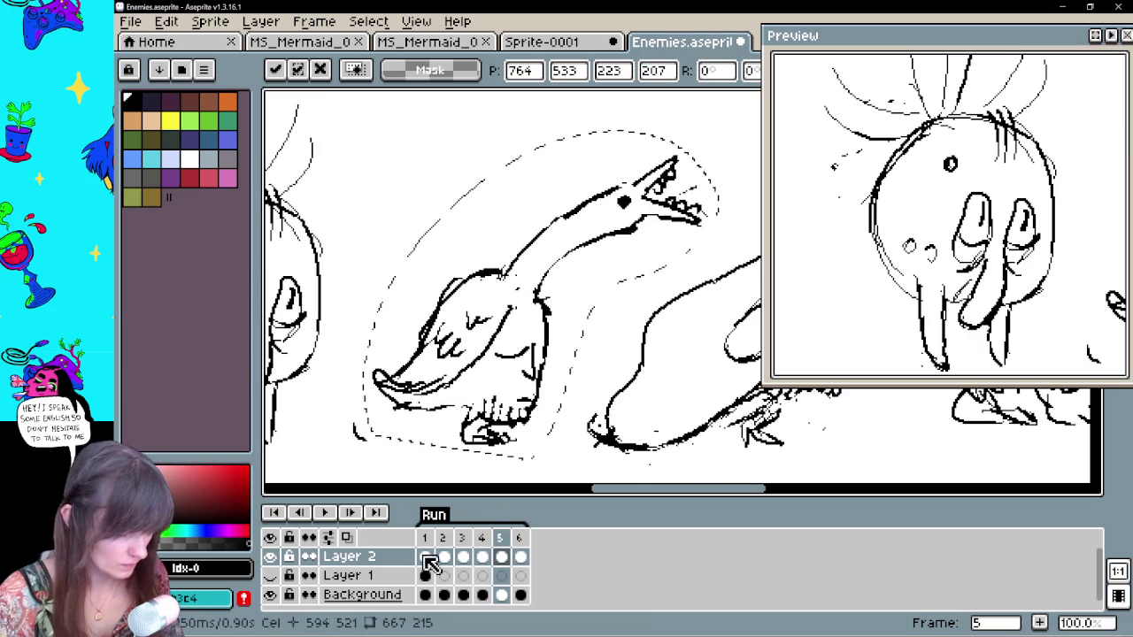
key(Left)
key(Left)
key(Right)
key(Right)
key(Right)
key(Right)
key(Left)
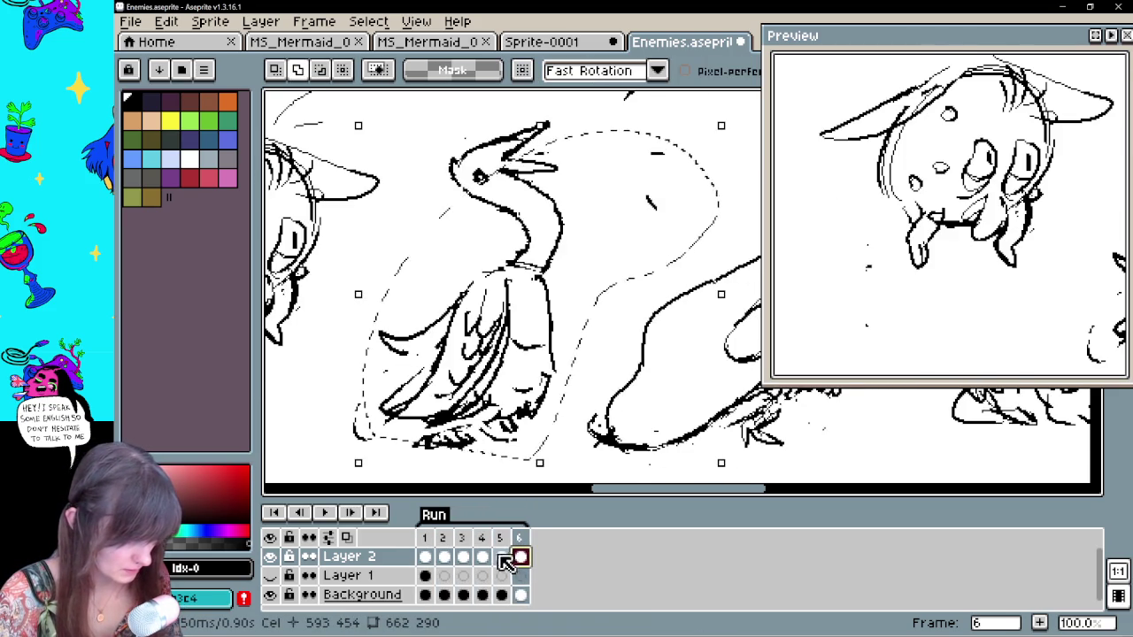
key(Right)
key(Right)
key(Left)
key(Left)
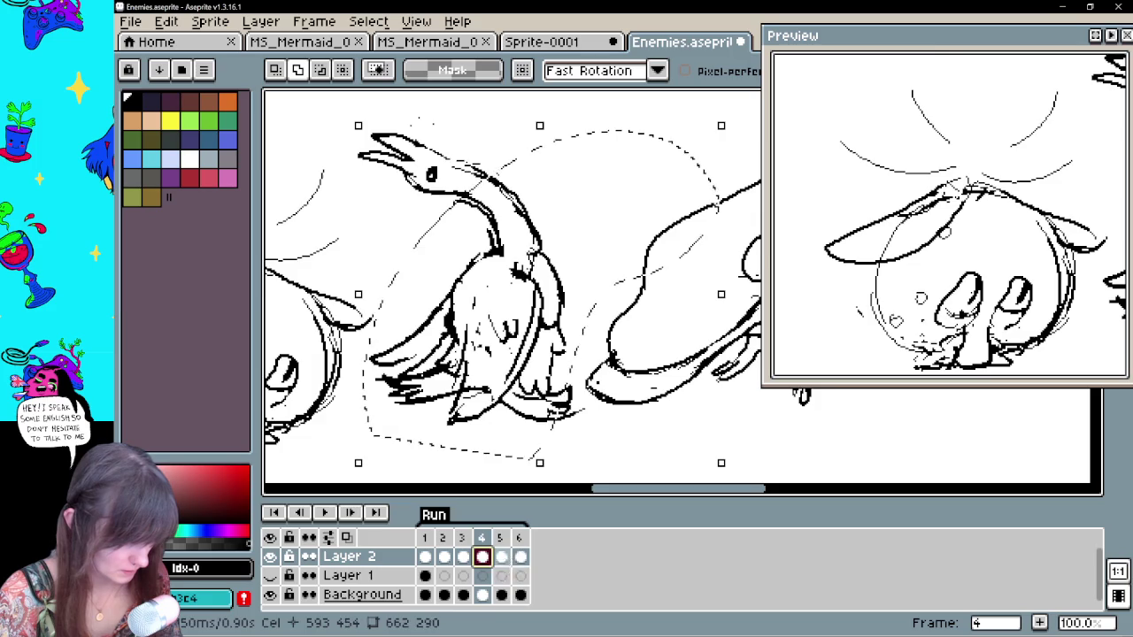
key(Right)
key(ctrl+d)
key(e)
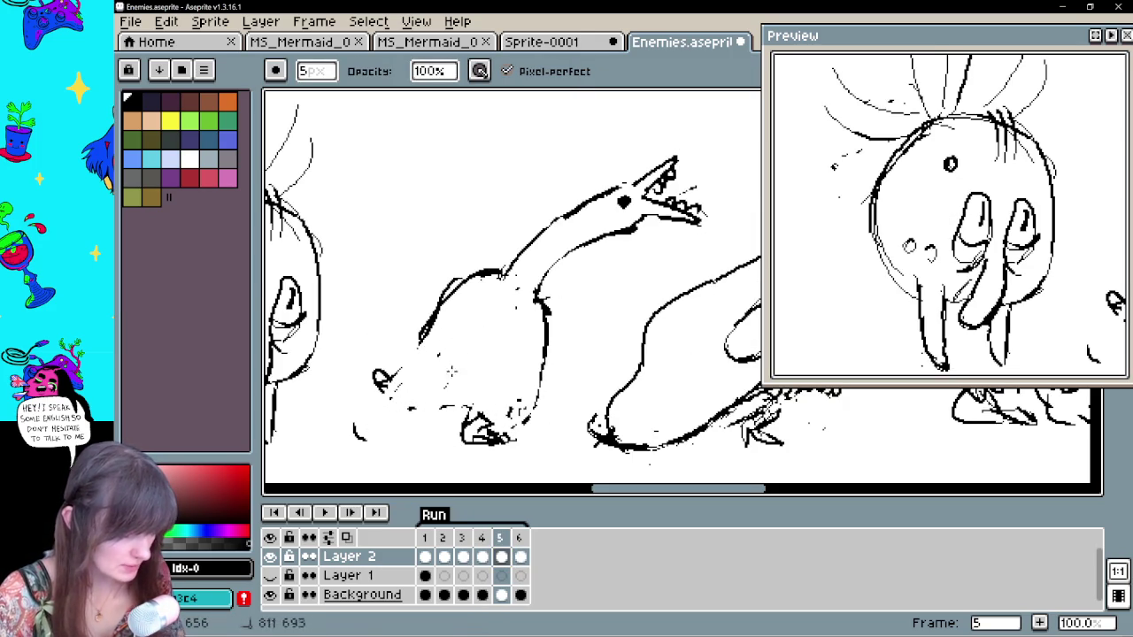
Redraw the lunging bird's body and back strokes on frame 5 with the Pencil
key(b)
drag(505, 288, 408, 384)
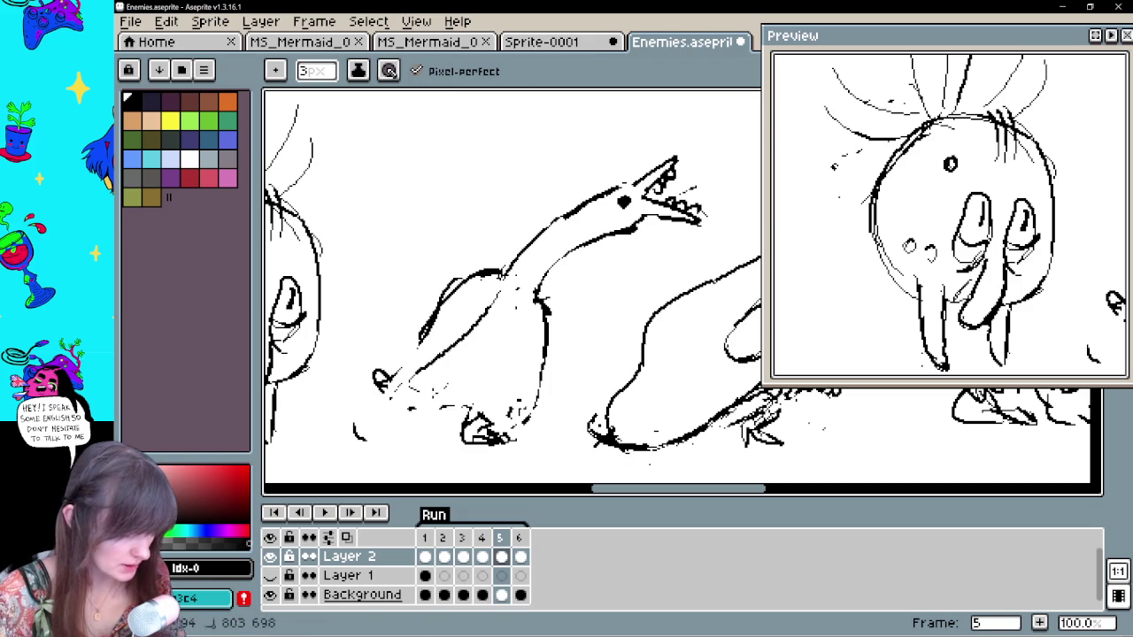
drag(482, 276, 420, 343)
key(e)
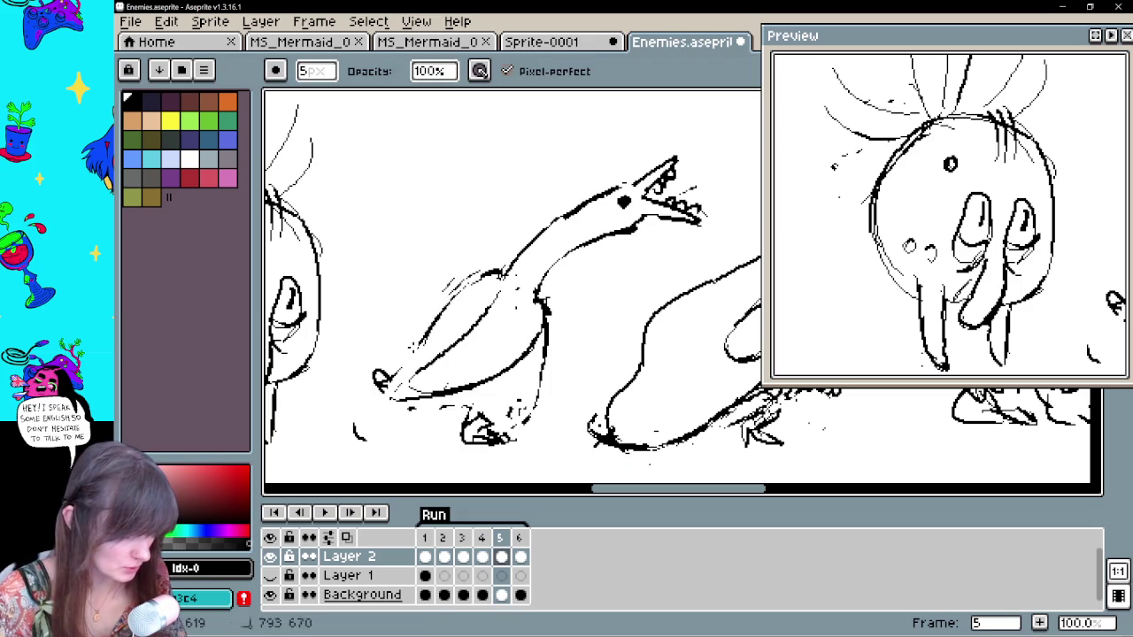
key(b)
drag(493, 270, 409, 370)
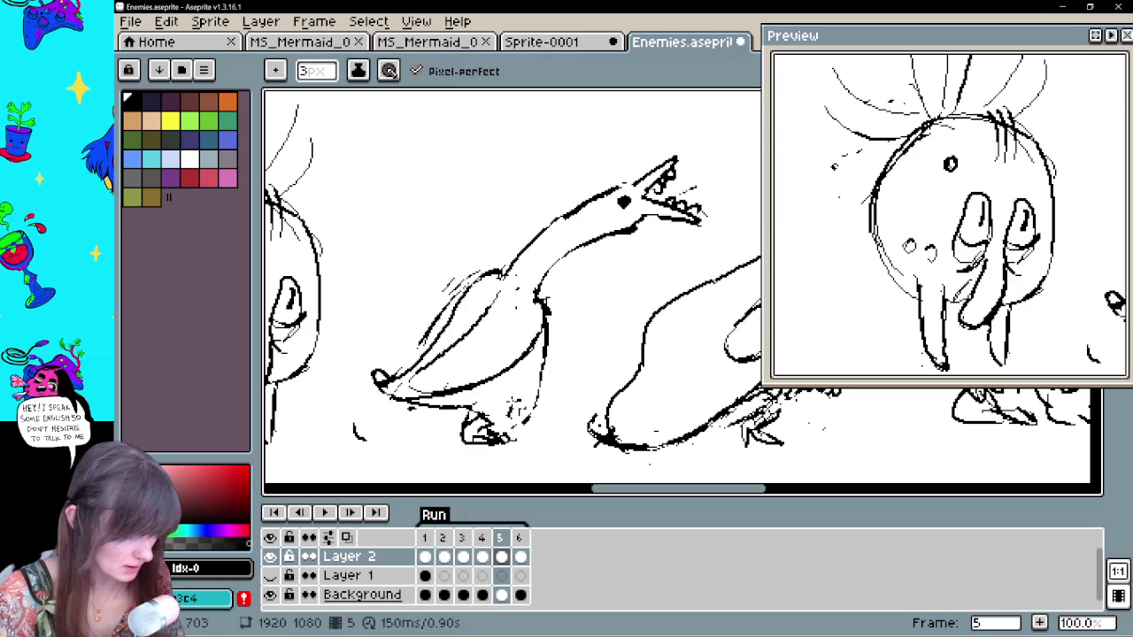
Compare frame 5 with its neighbouring frames, then move on to frame 6
click(520, 556)
click(501, 556)
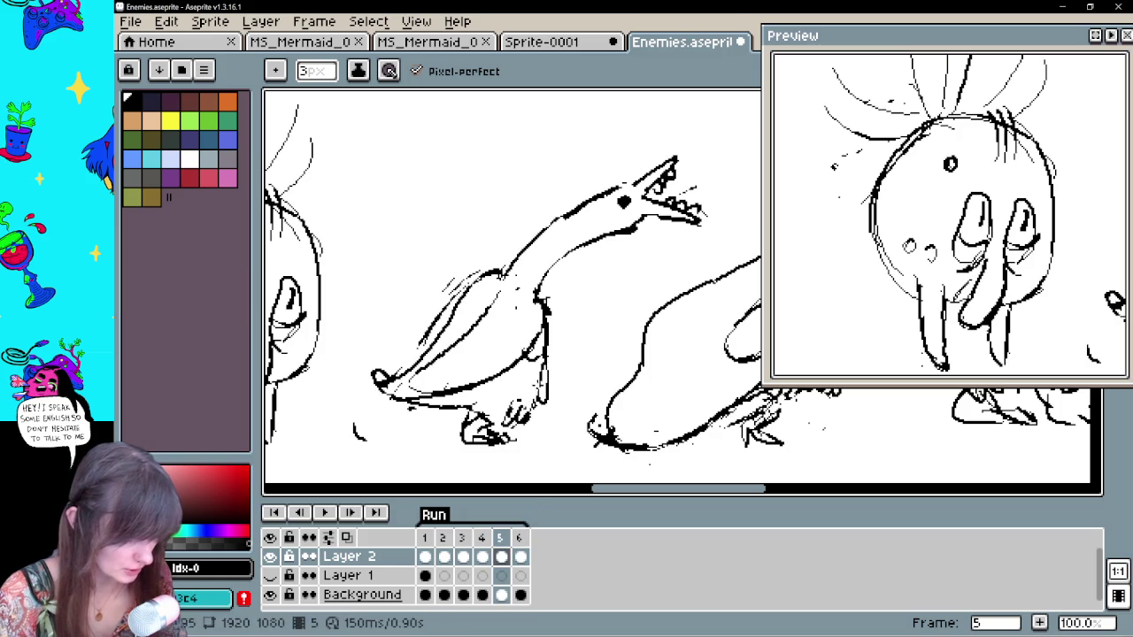
key(e)
key(b)
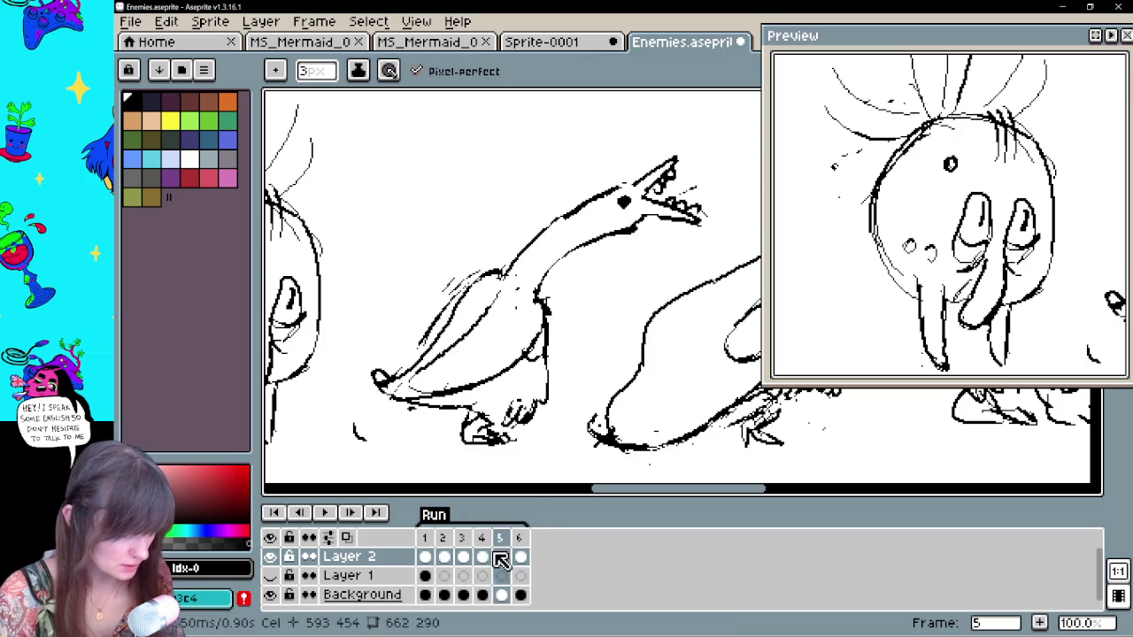
click(519, 555)
click(512, 556)
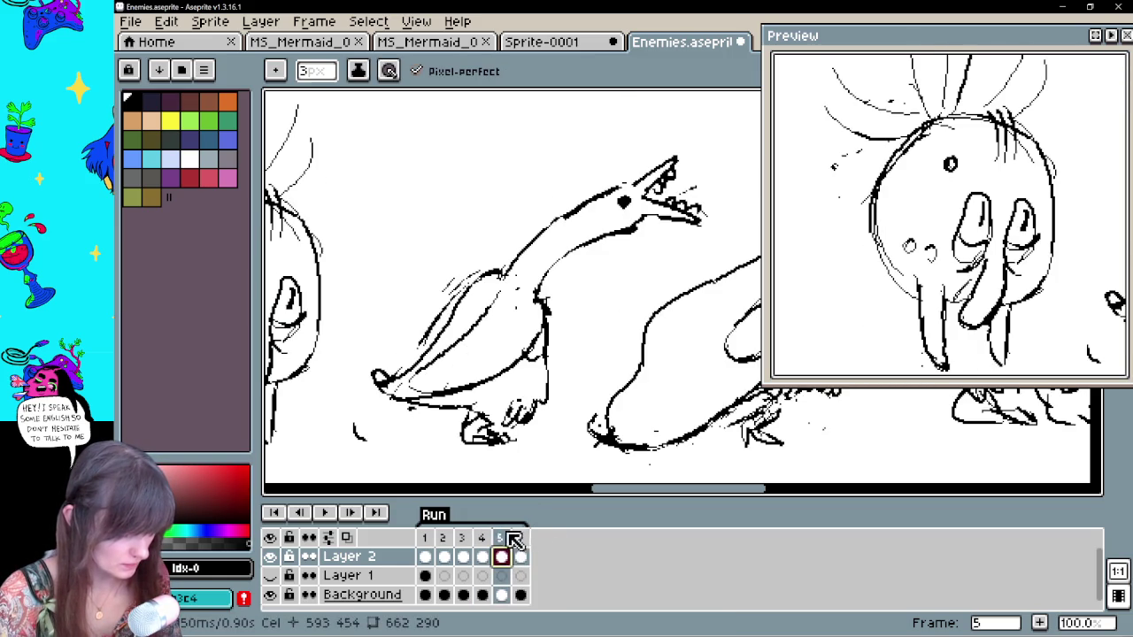
click(481, 556)
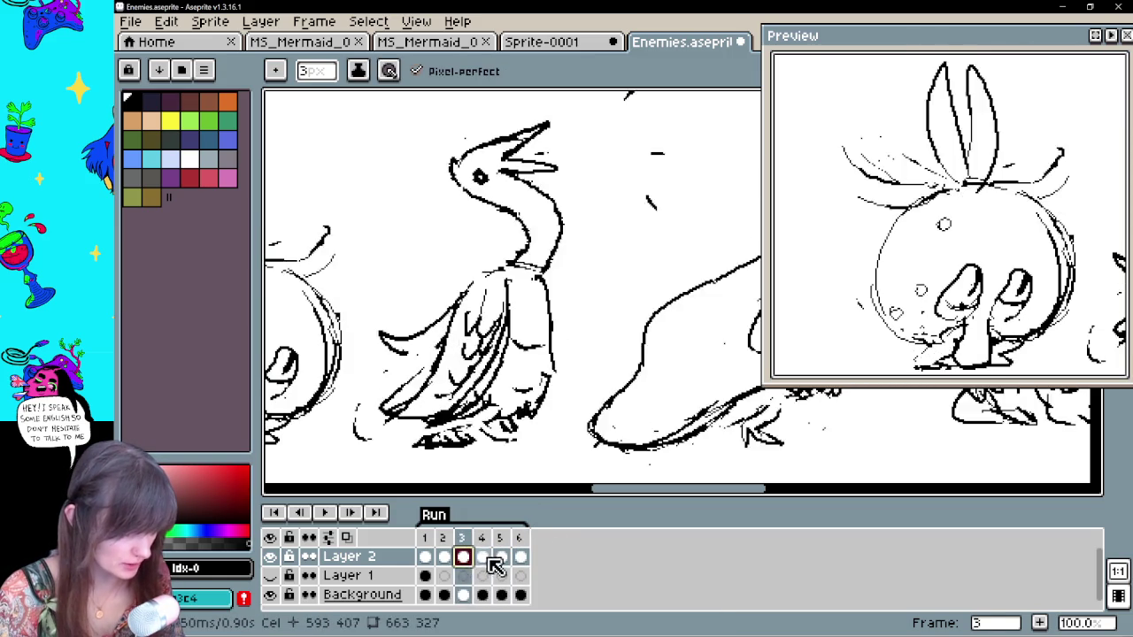
click(521, 557)
drag(586, 335, 582, 391)
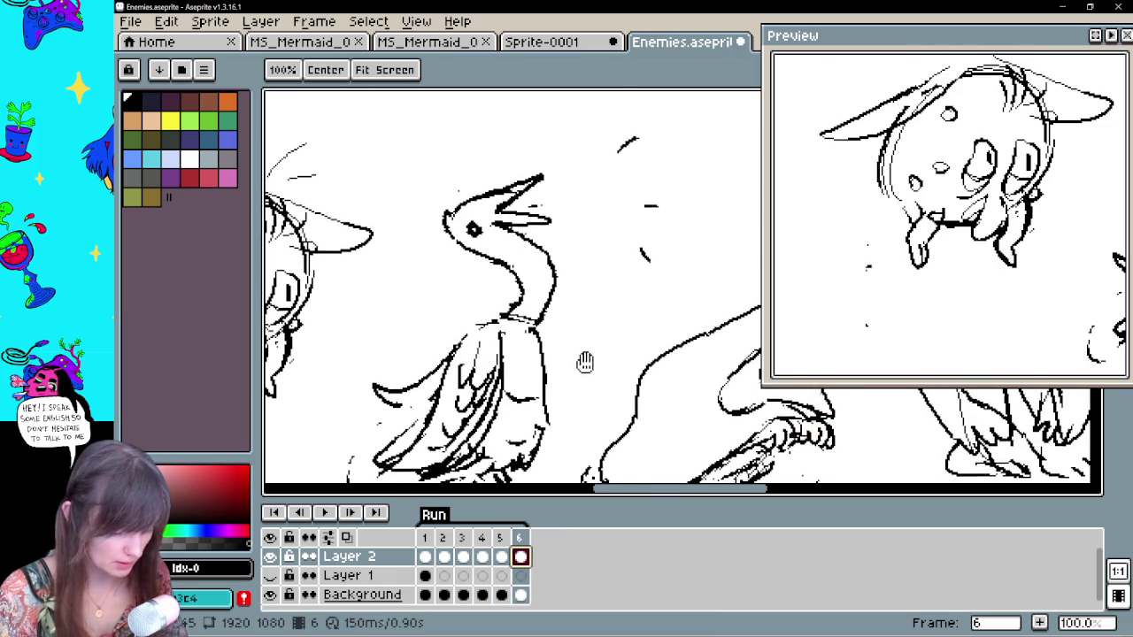
Lasso and delete the toothy head and neck on frame 5
key(m)
click(501, 555)
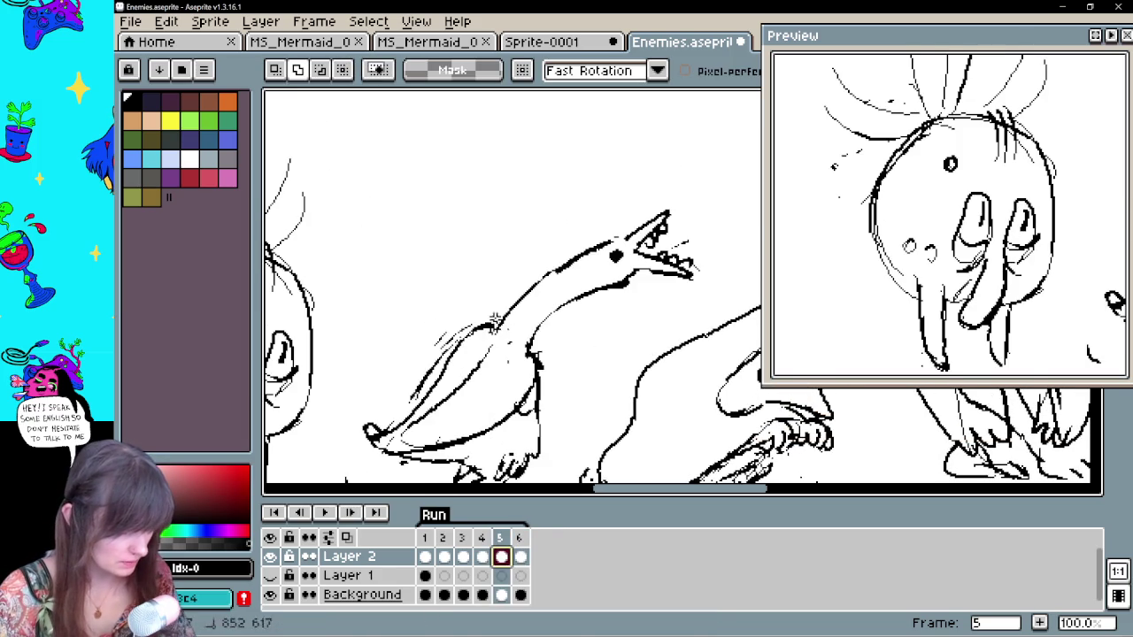
drag(621, 175, 621, 176)
key(Delete)
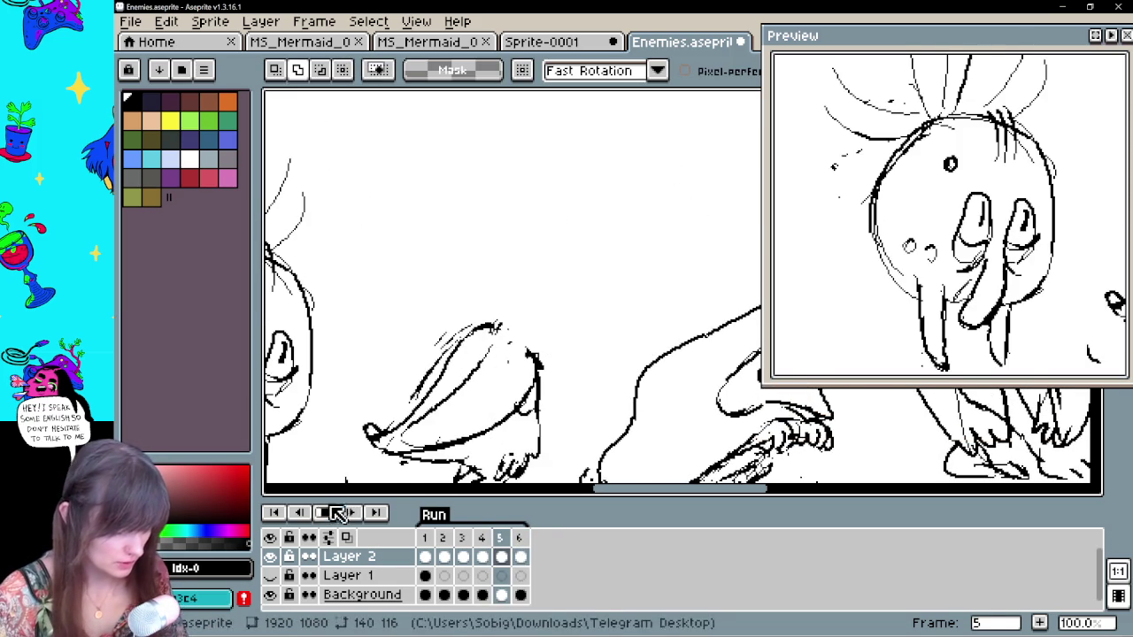
Play the animation briefly, then stop and return to frame 4
click(327, 514)
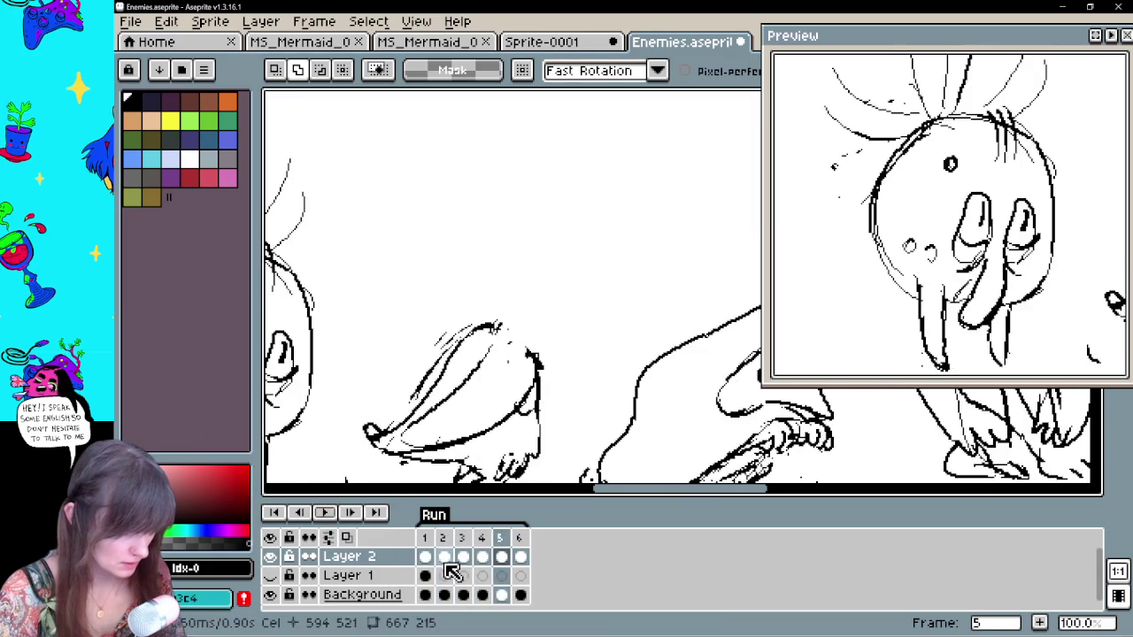
click(472, 557)
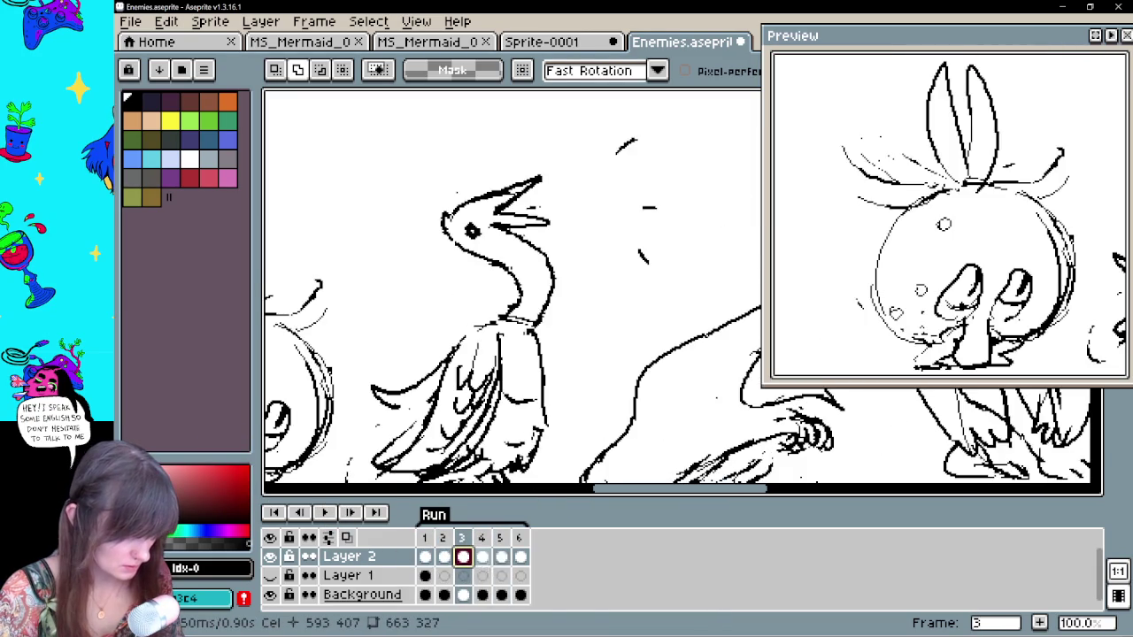
click(485, 558)
click(501, 558)
key(Left)
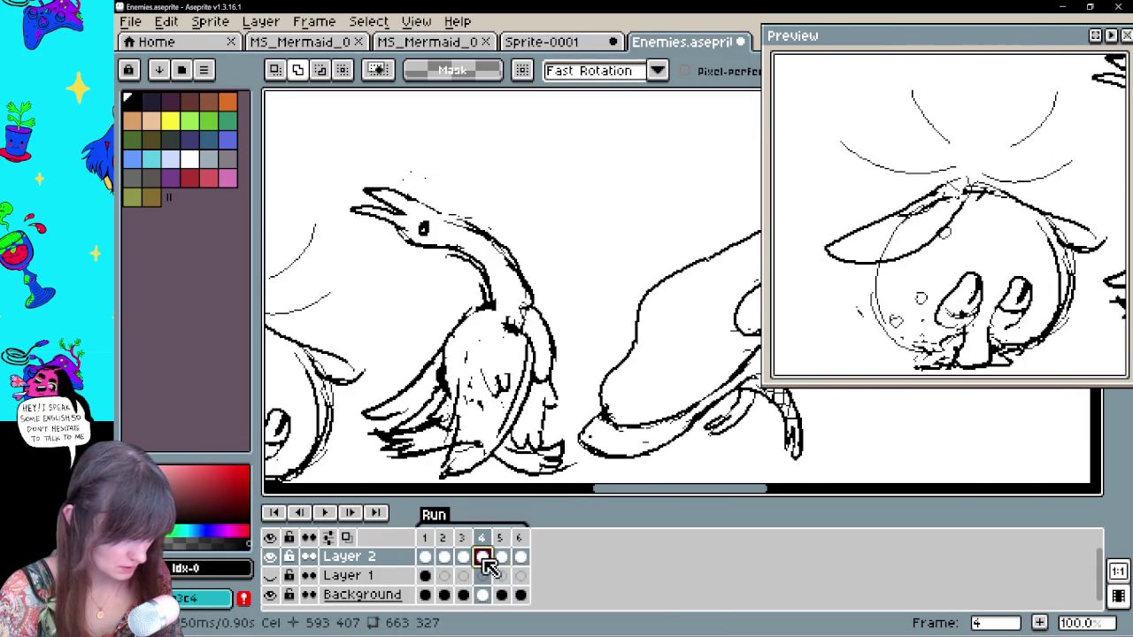
Copy frame 4's upturned head onto frame 5 and move it down onto the neck
drag(511, 305, 404, 298)
click(501, 555)
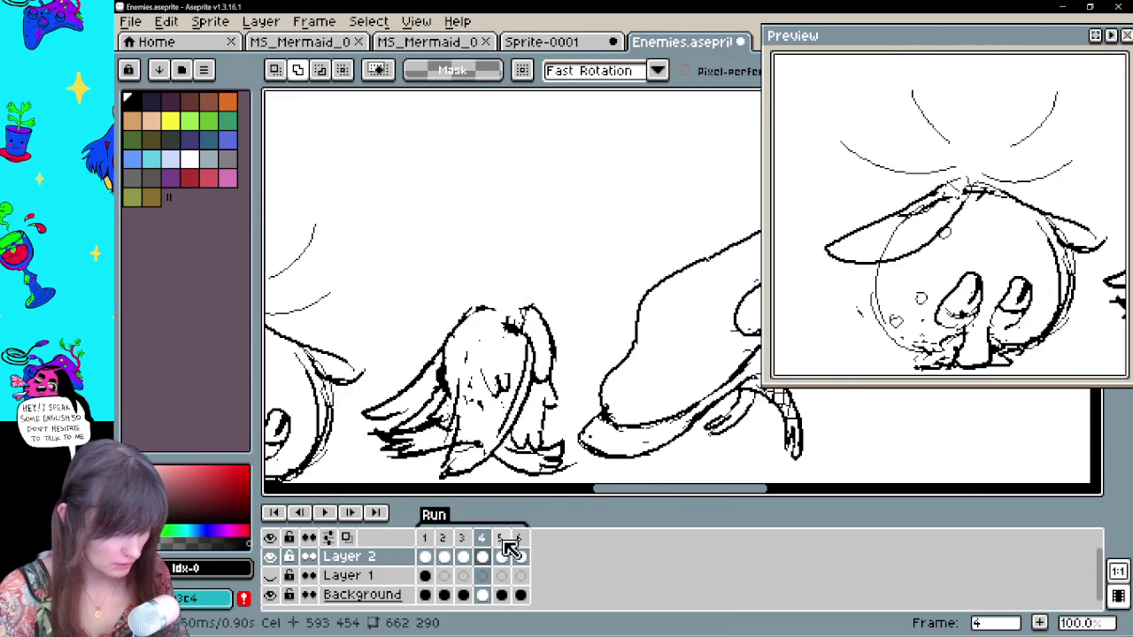
key(ctrl+v)
drag(443, 253, 460, 290)
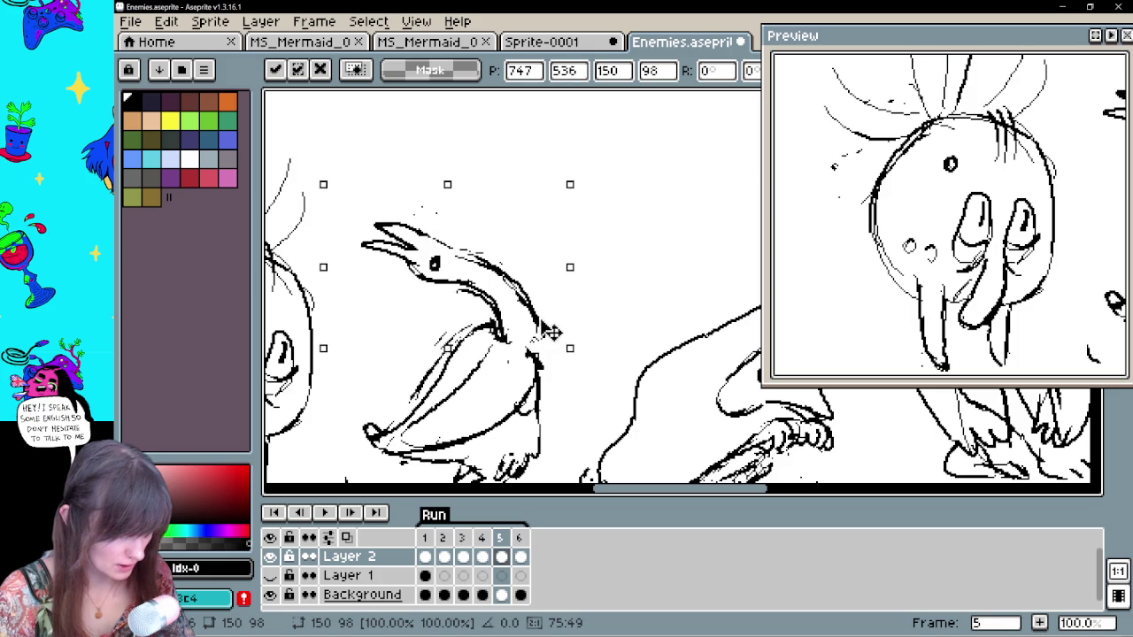
key(Return)
Compare the new frame 5 head against frames 6 and 4
key(e)
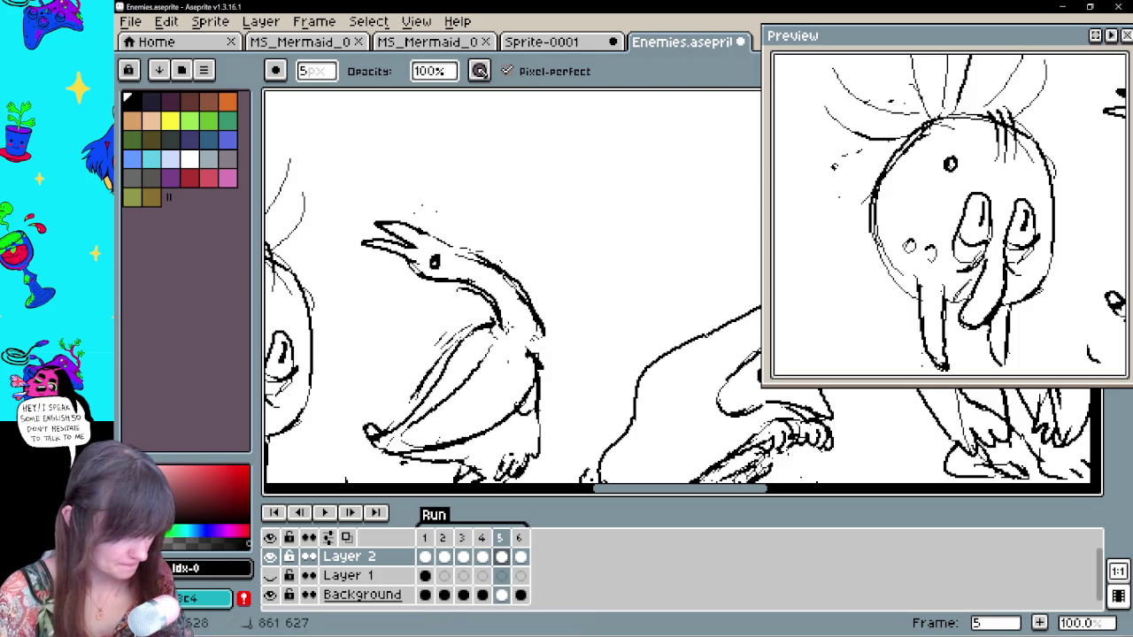
key(b)
click(519, 556)
click(501, 556)
click(519, 556)
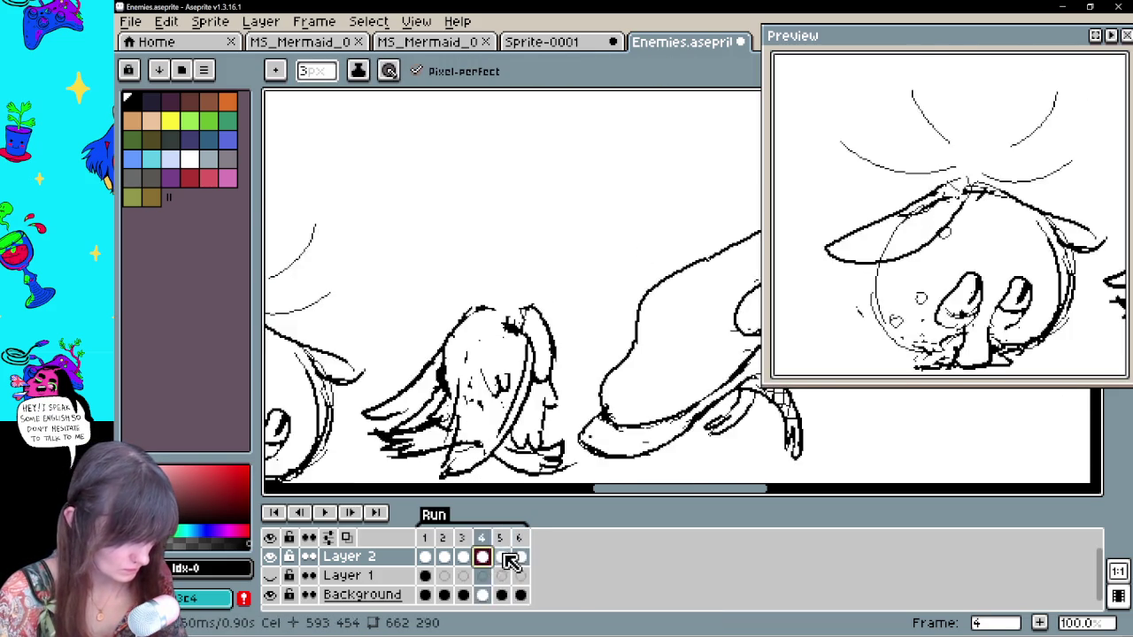
click(501, 556)
click(482, 556)
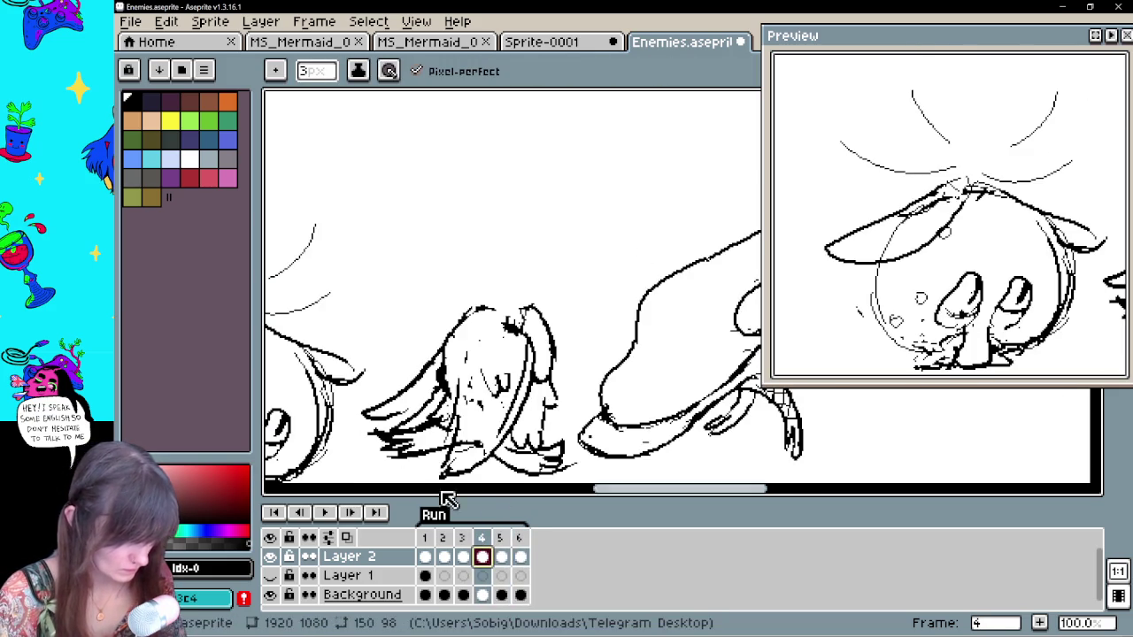
Toggle onion skinning on and off, then play and stop the animation
click(346, 538)
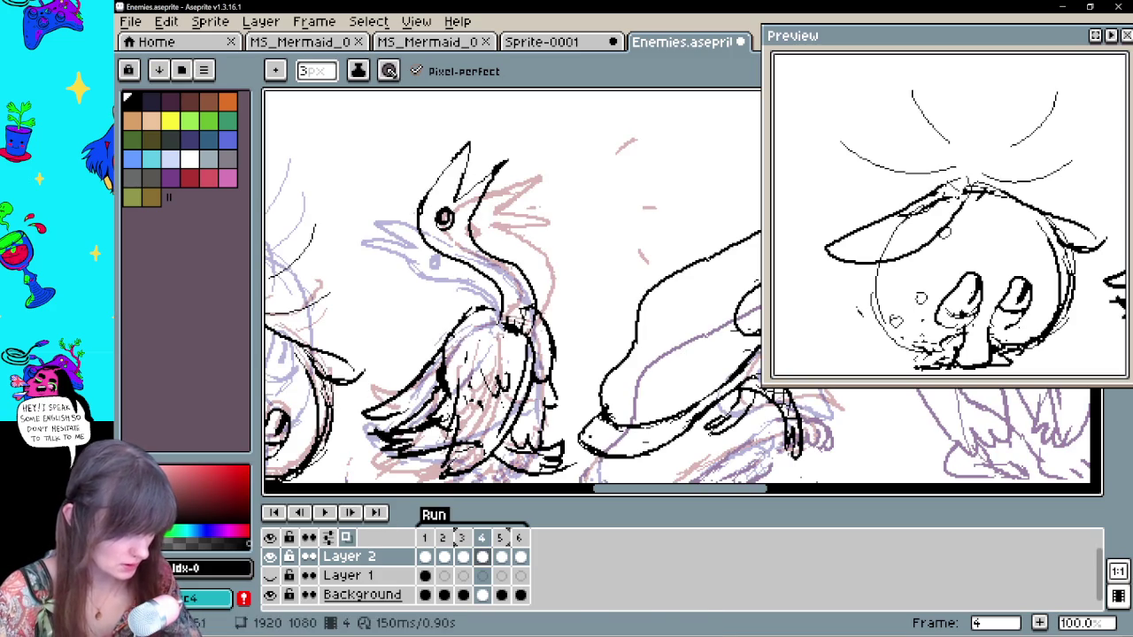
click(336, 537)
key(Return)
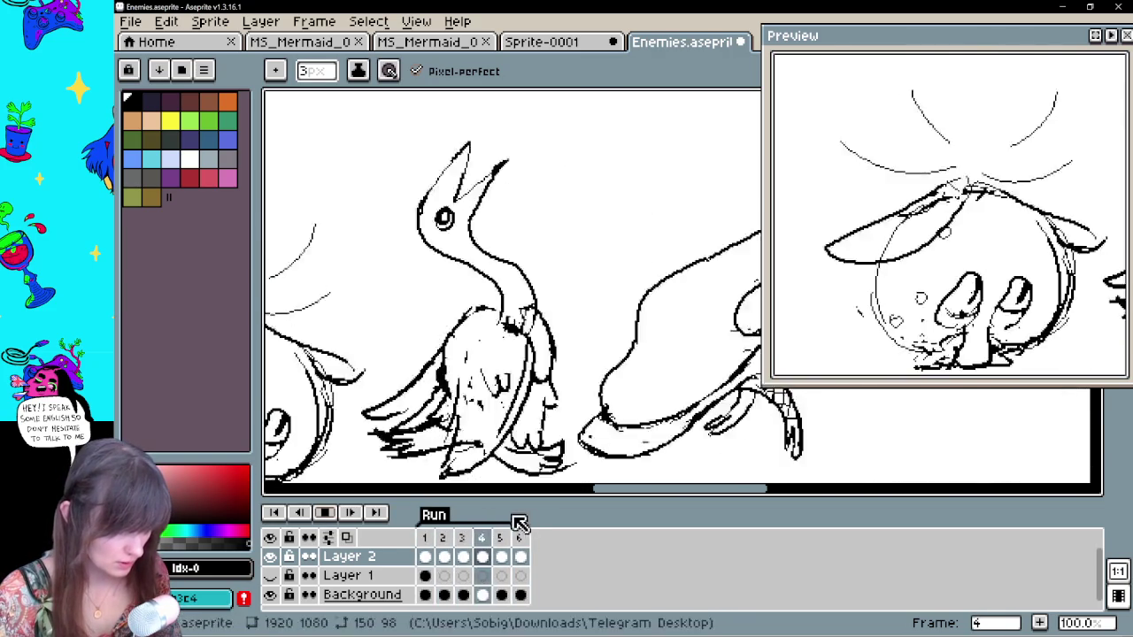
click(325, 513)
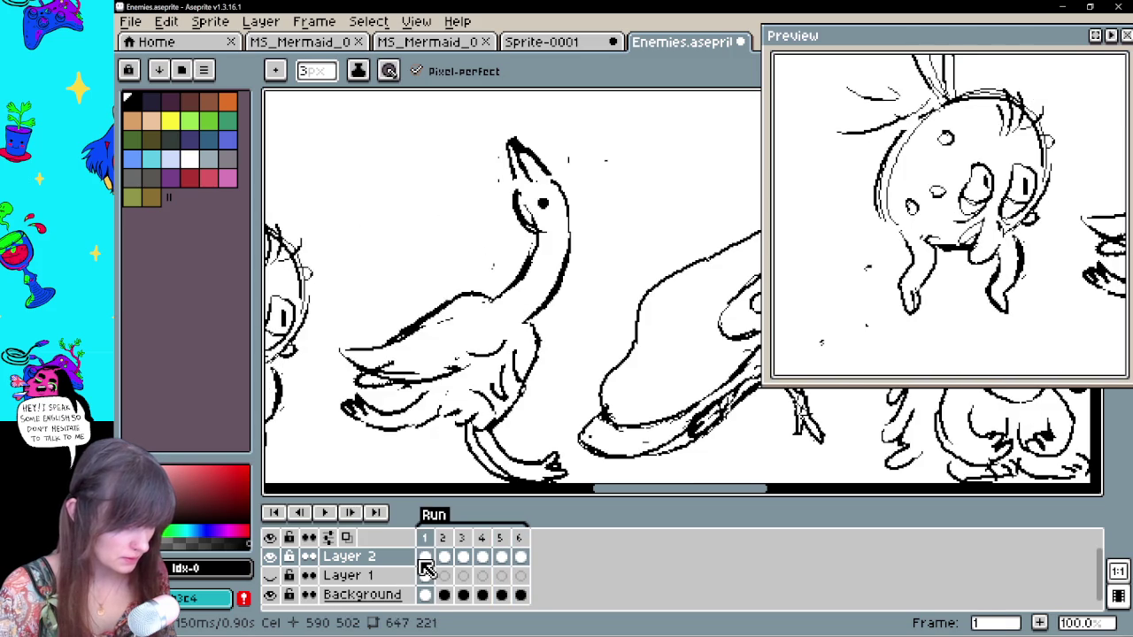
Extend the bird's neck curve up to the left with the Pencil
key(e)
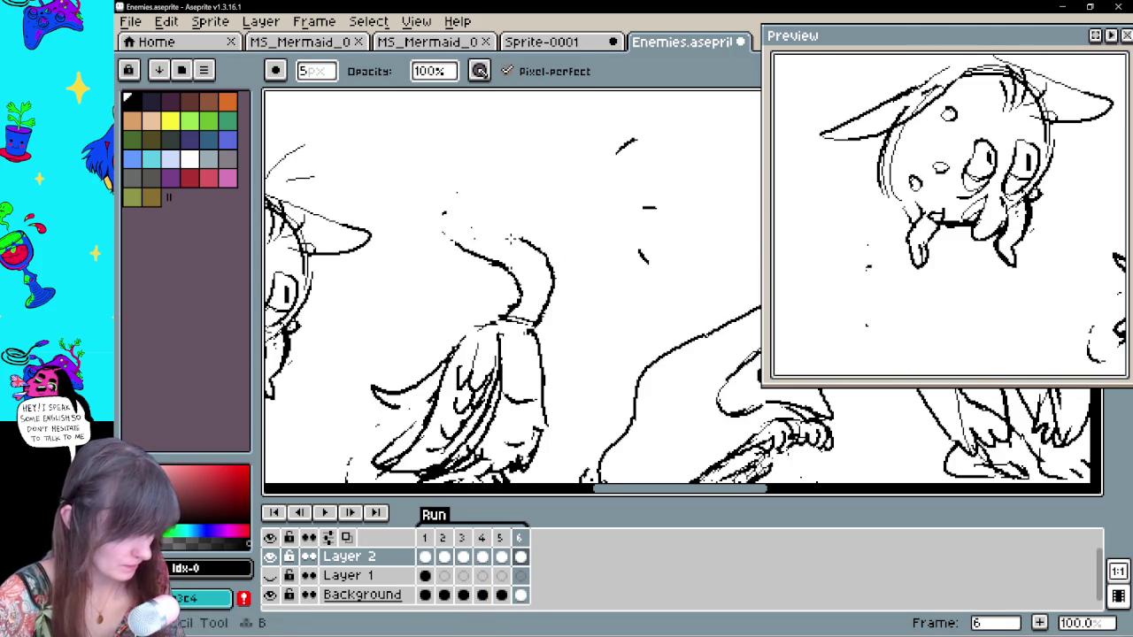
key(b)
drag(453, 246, 428, 210)
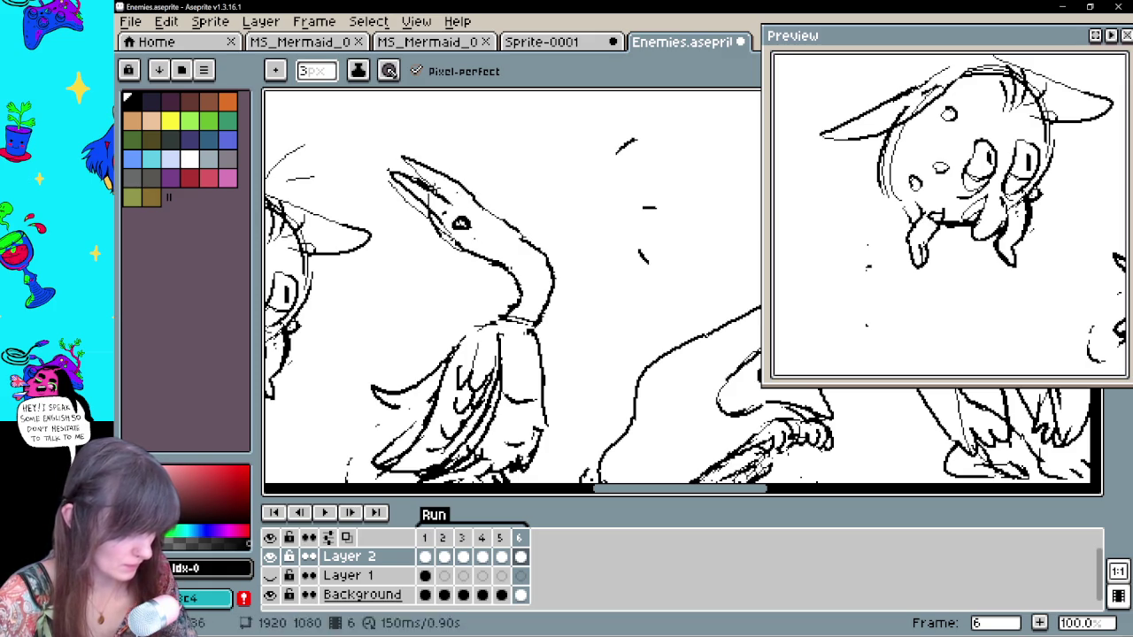
key(e)
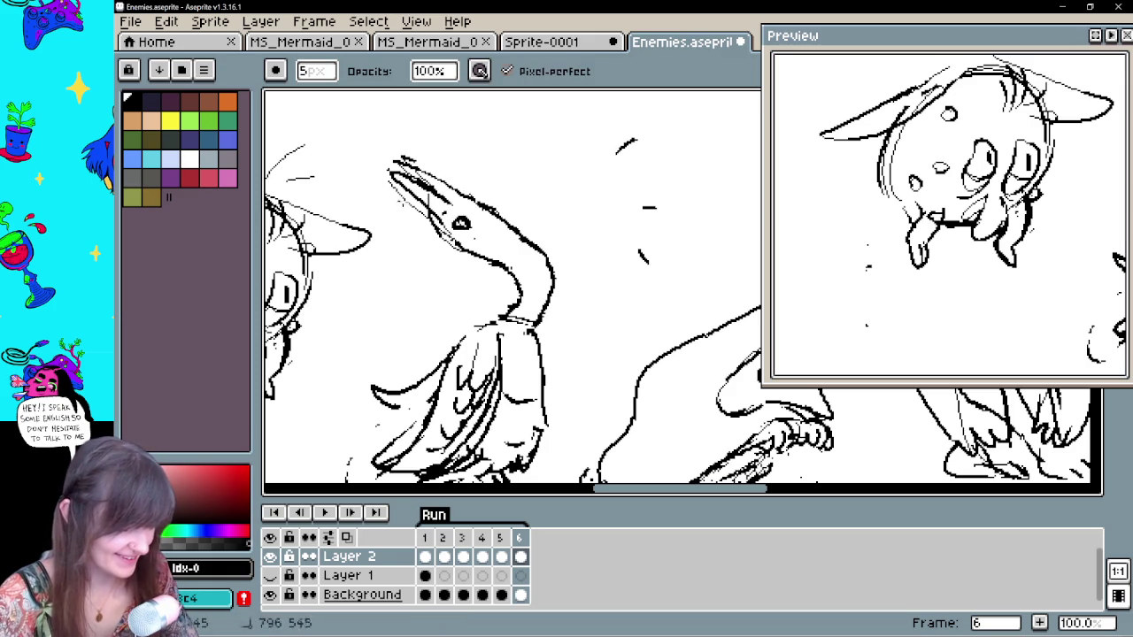
key(b)
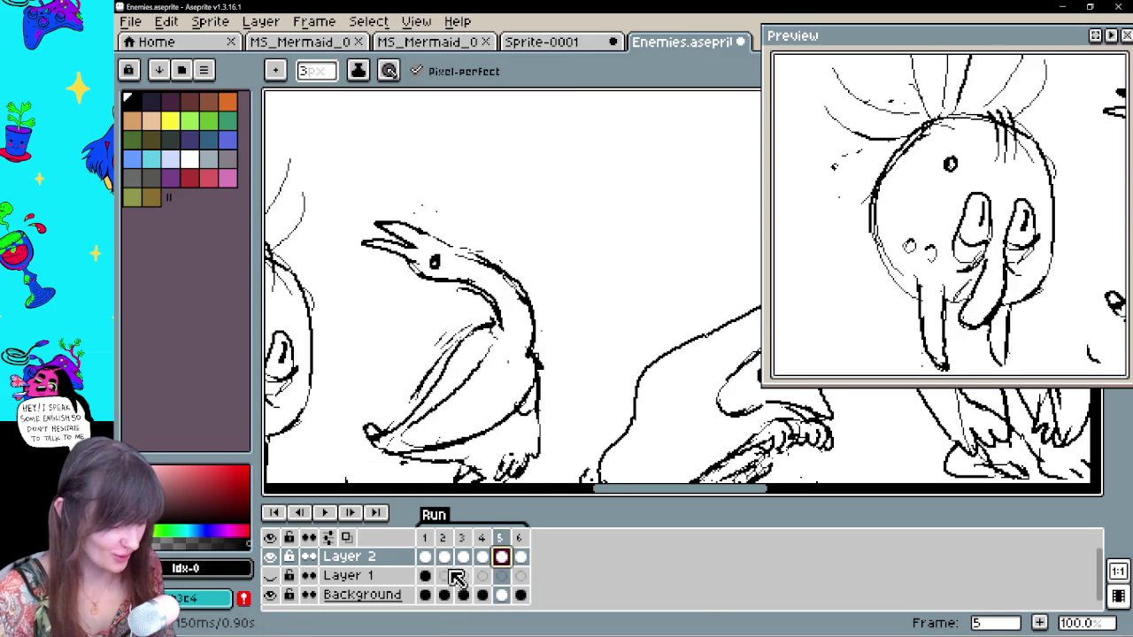
key(Home)
Play the animation loop and zoom out so every enemy is visible
click(520, 558)
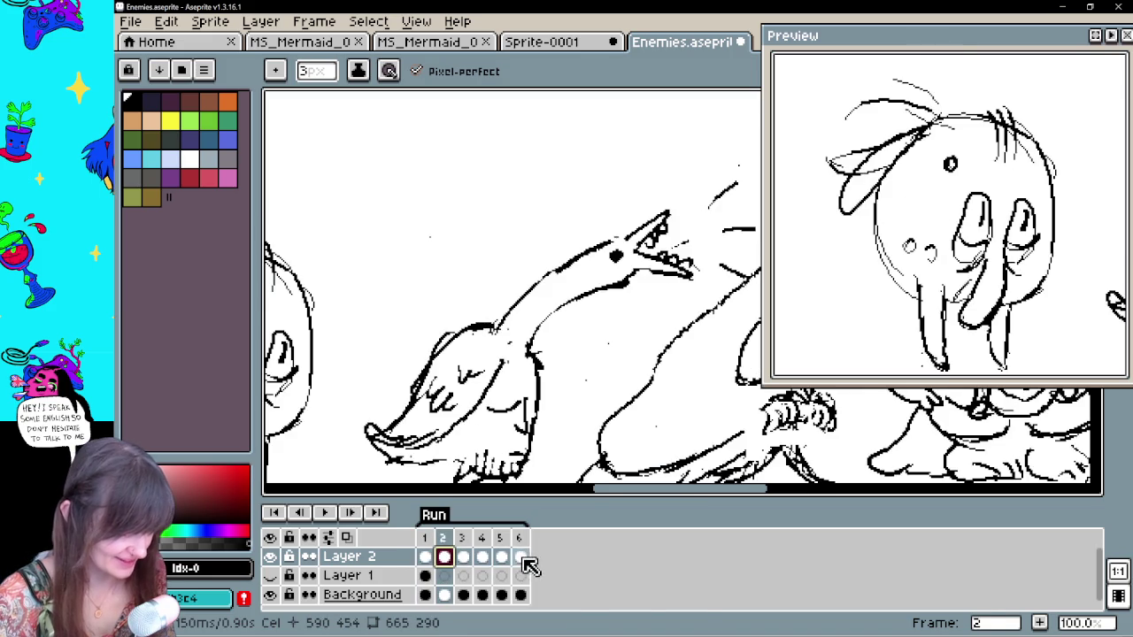
click(325, 514)
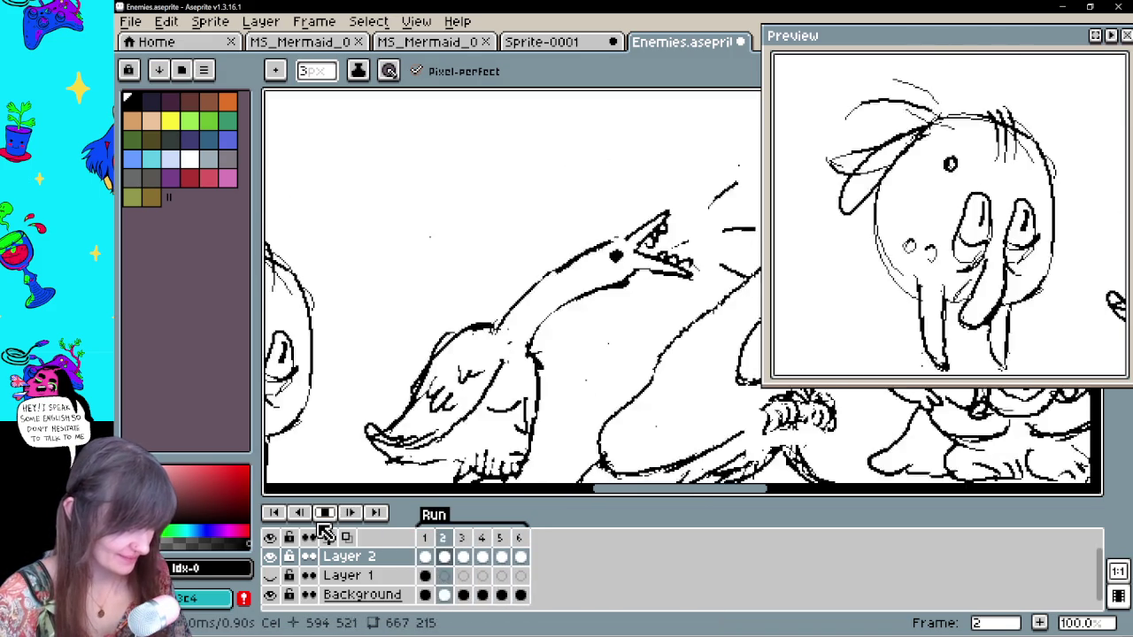
key(minus)
mouse_move(653, 584)
mouse_down()
mouse_move(653, 442)
mouse_move(602, 448)
mouse_up()
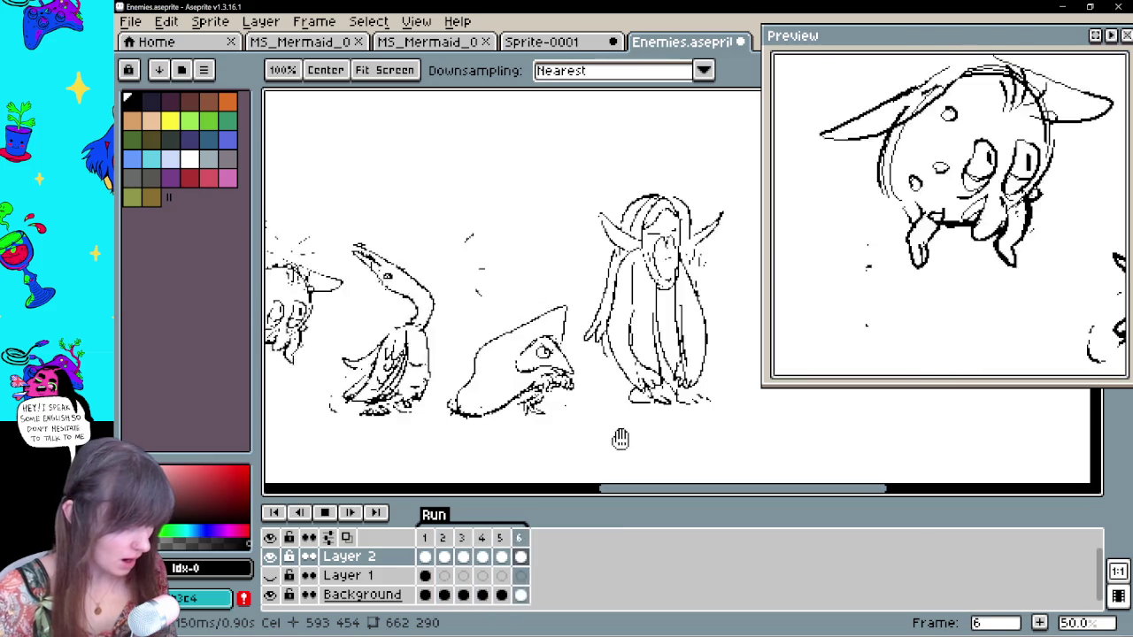
Stop playback and step through frames 1 to 6
mouse_move(614, 445)
mouse_down()
mouse_move(653, 400)
mouse_move(581, 413)
mouse_up()
key(b)
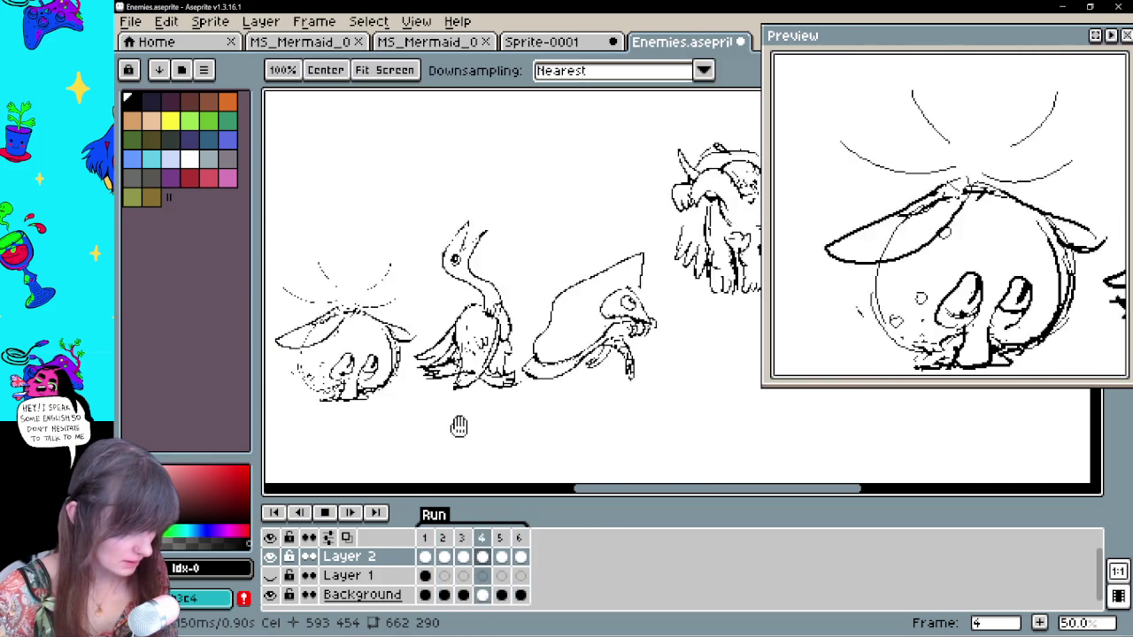
click(324, 512)
click(443, 556)
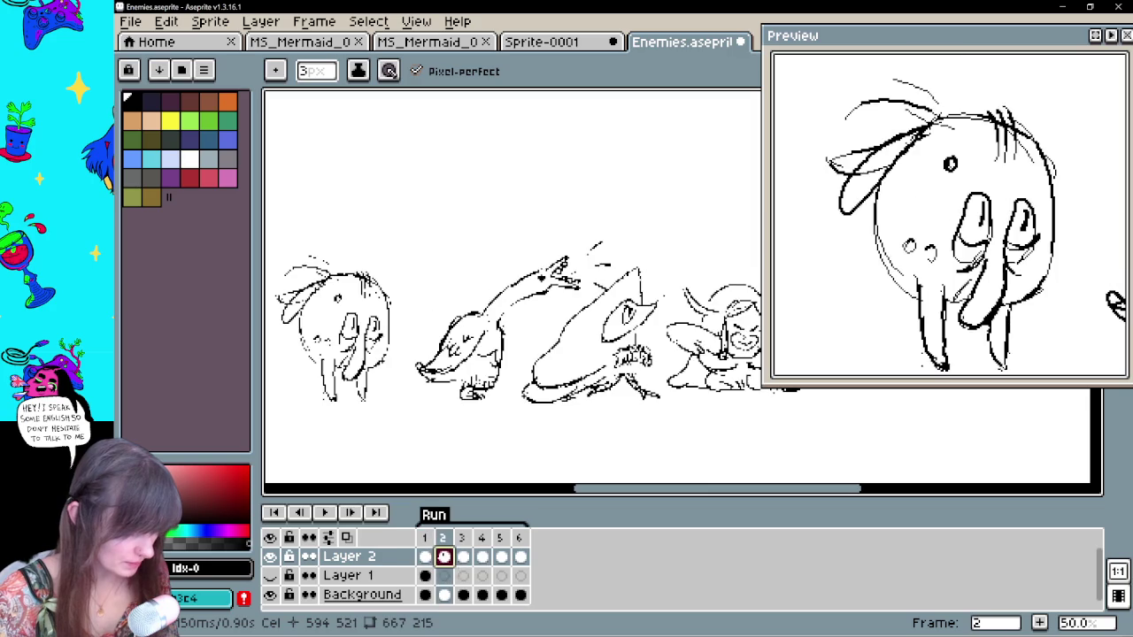
click(463, 556)
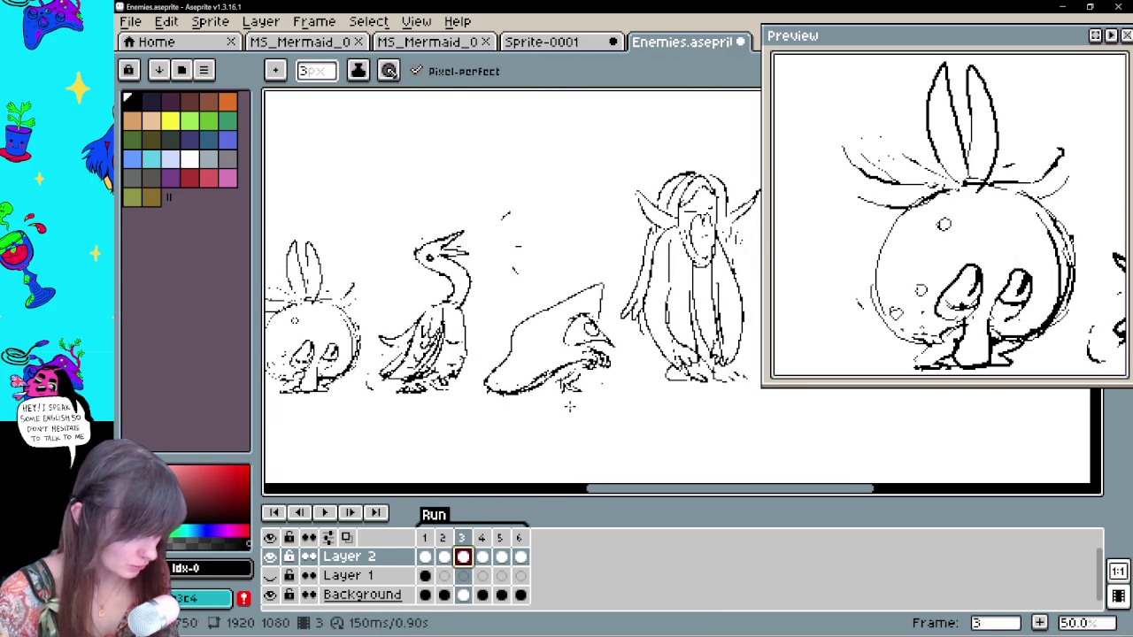
click(425, 556)
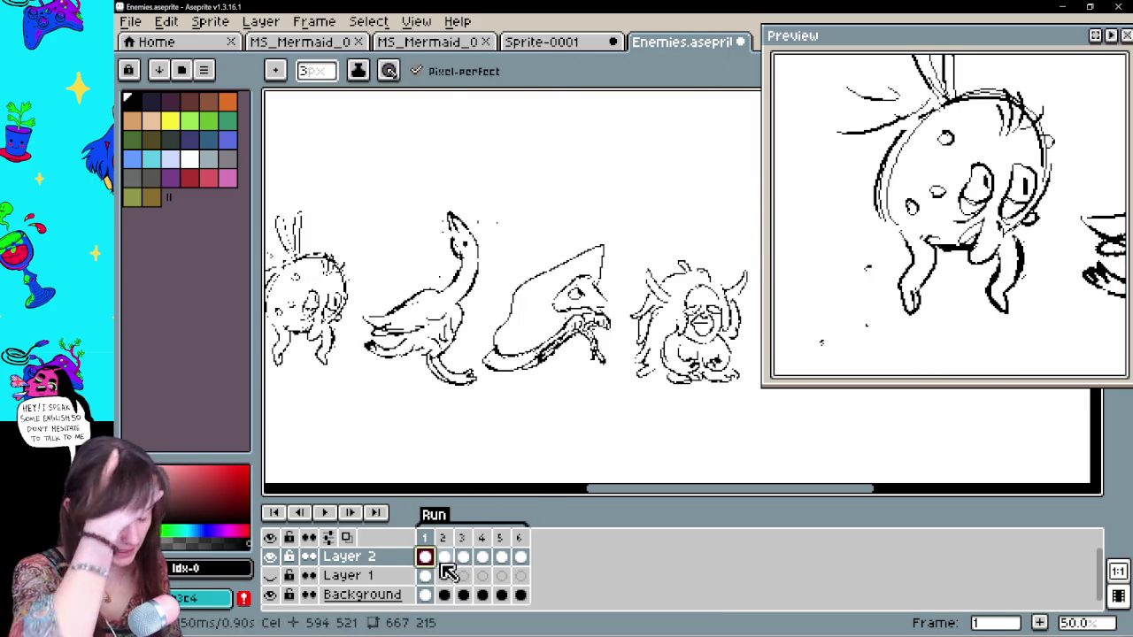
click(443, 556)
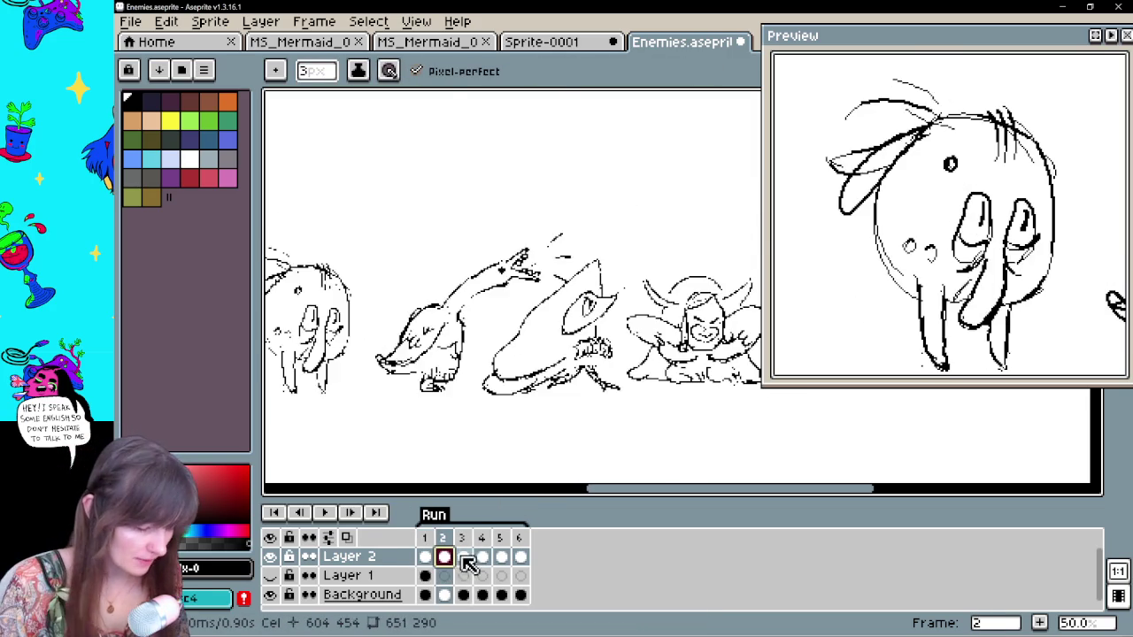
click(463, 555)
click(482, 558)
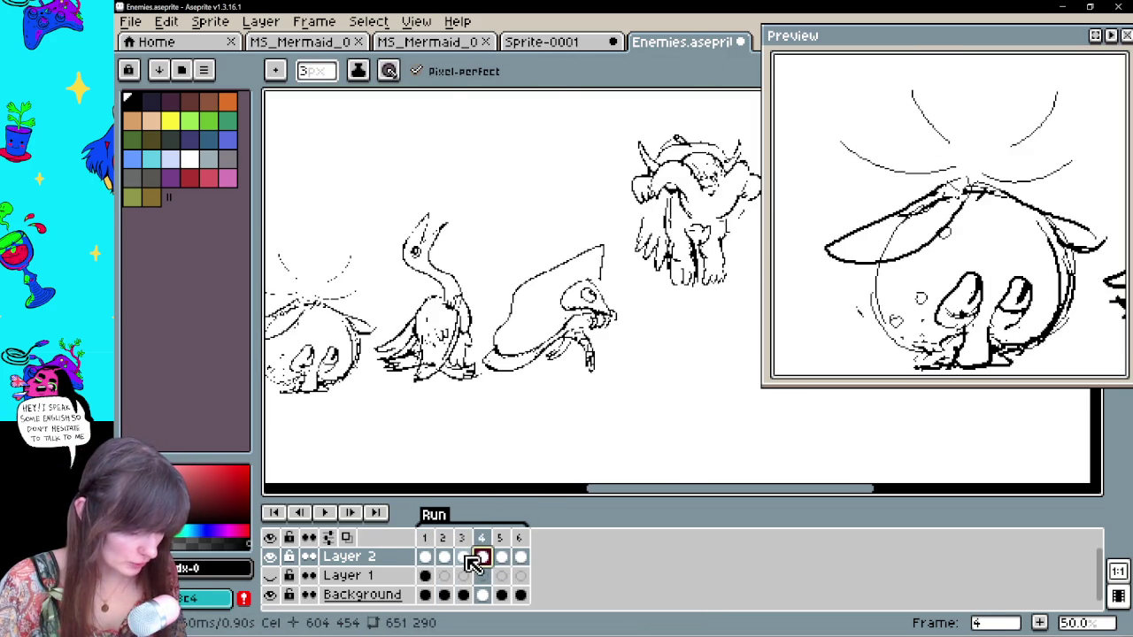
click(502, 558)
click(521, 558)
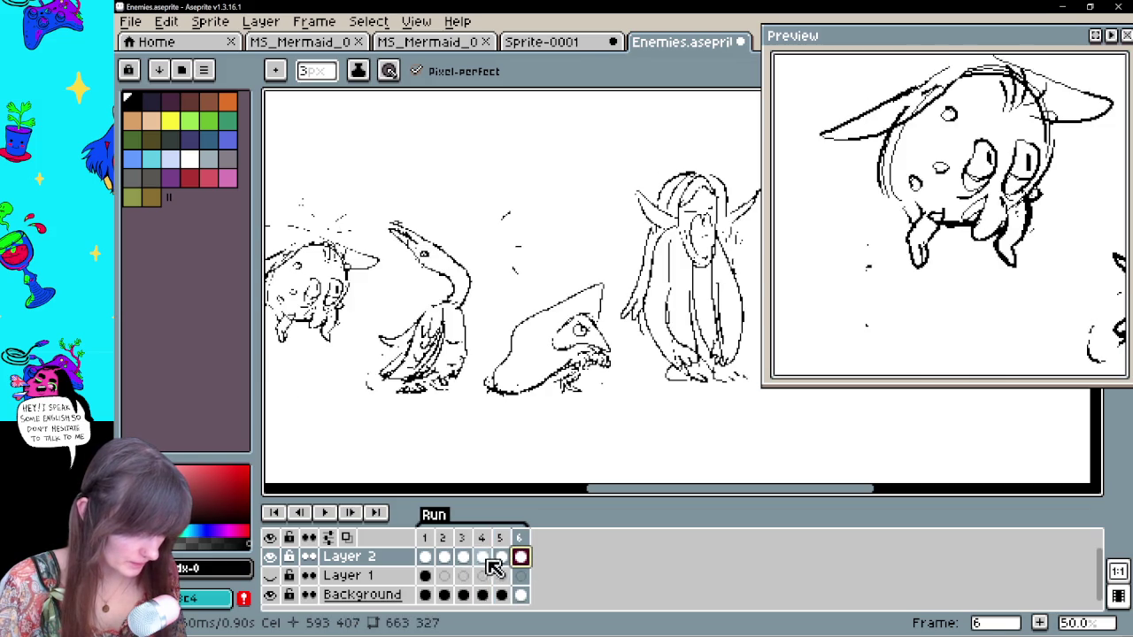
Step back to frame 1 and forward again to frame 4
click(500, 559)
click(481, 557)
click(463, 558)
click(443, 558)
click(426, 557)
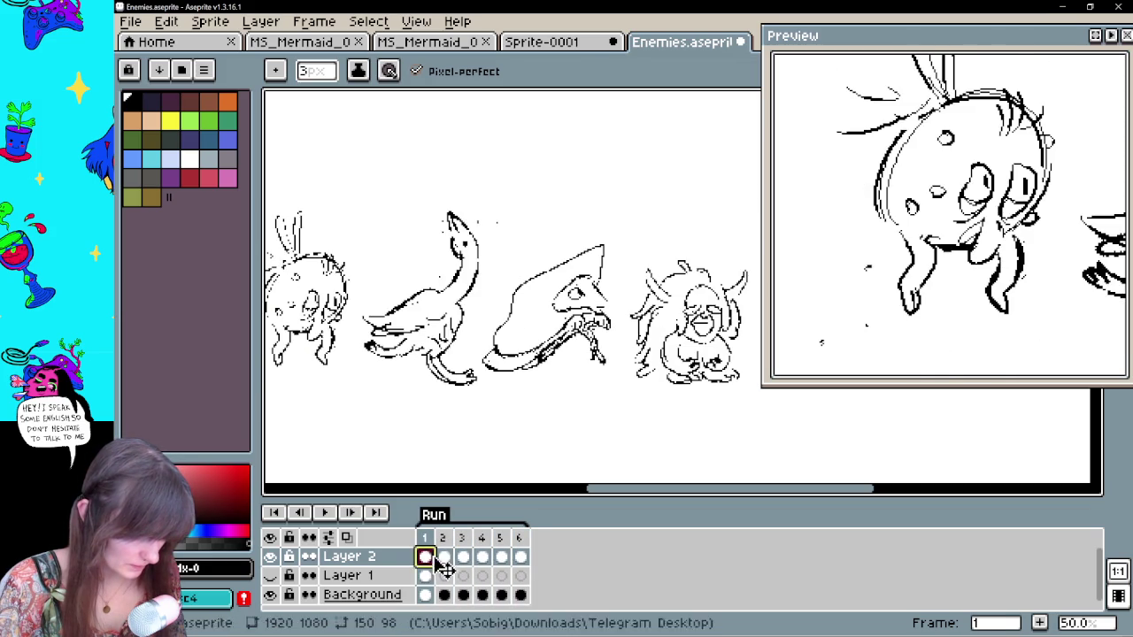
click(444, 560)
click(471, 559)
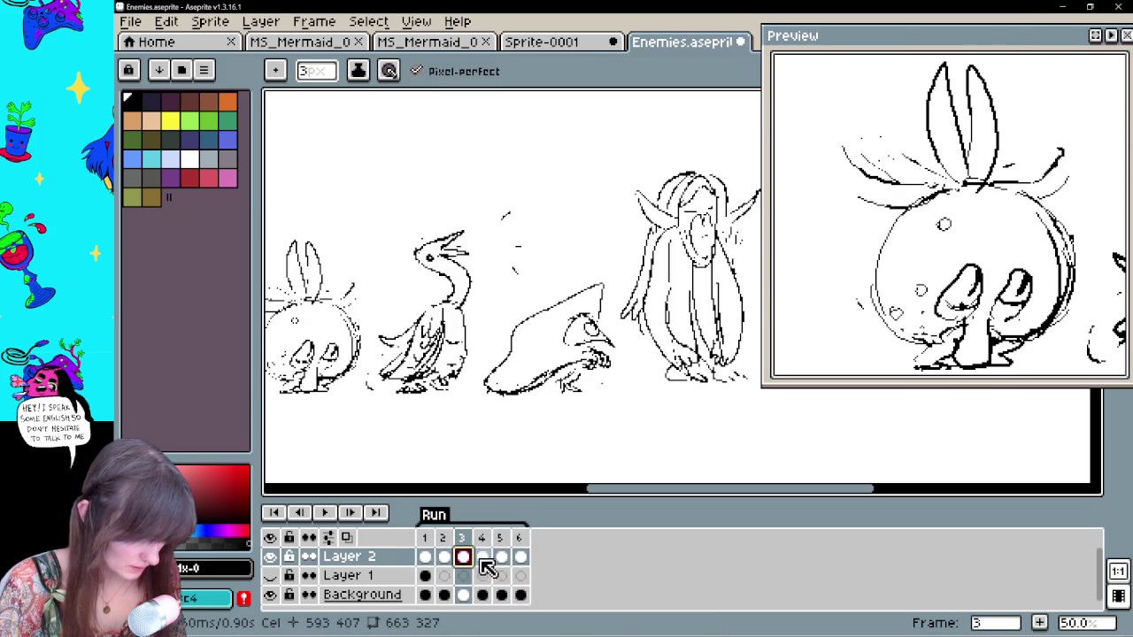
click(482, 559)
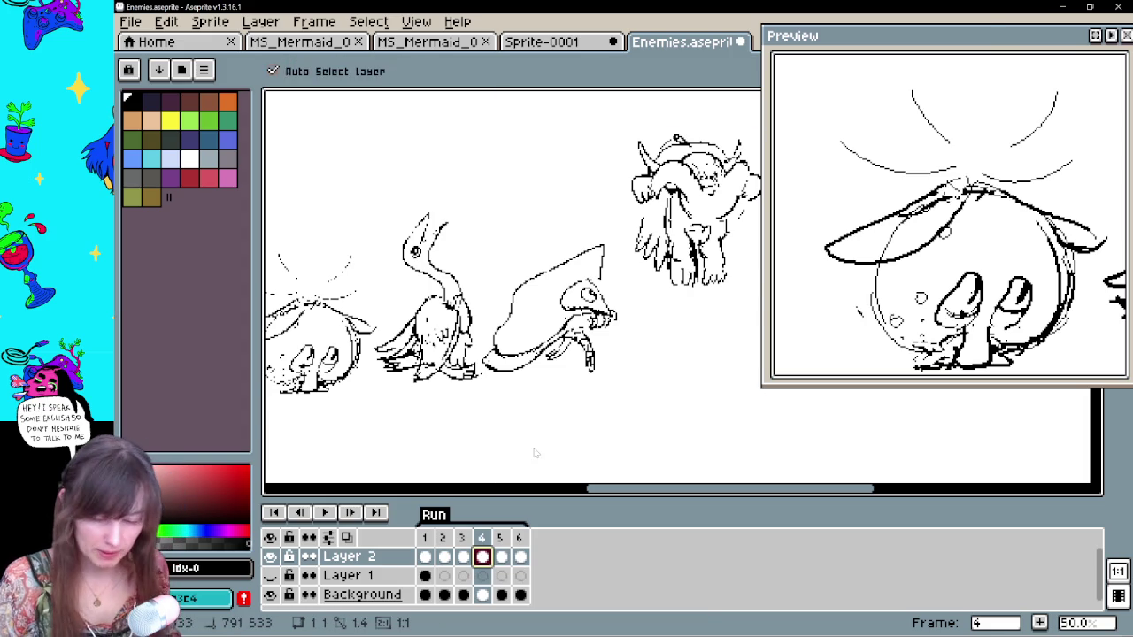
Save the sheet as Enemies.aseprite in the Downloads folder
key(ctrl+shift+s)
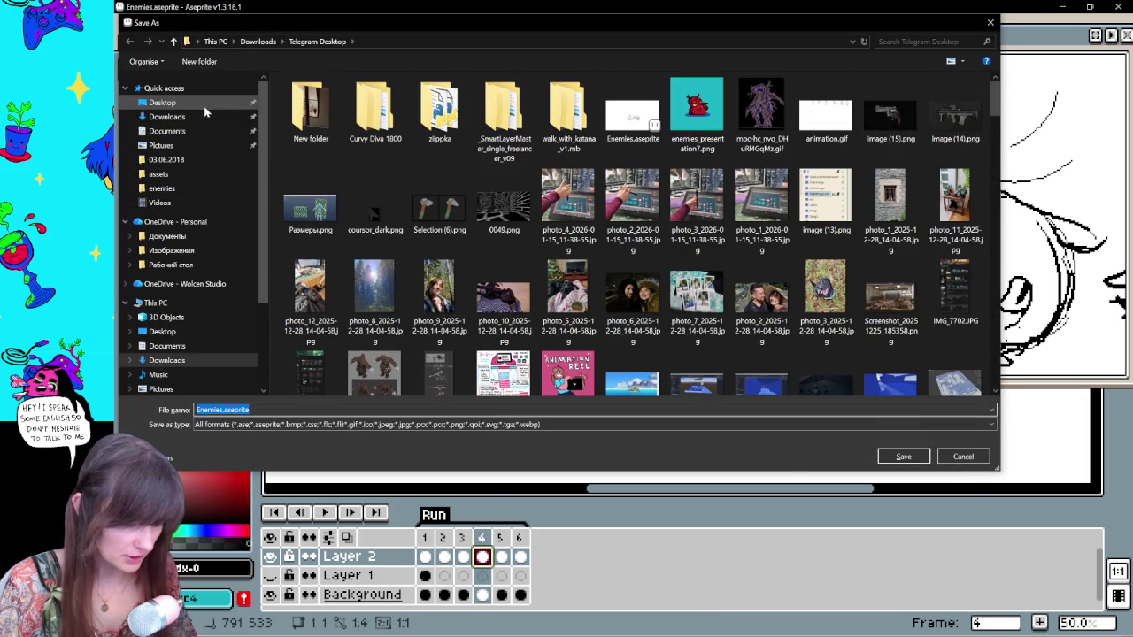
click(173, 118)
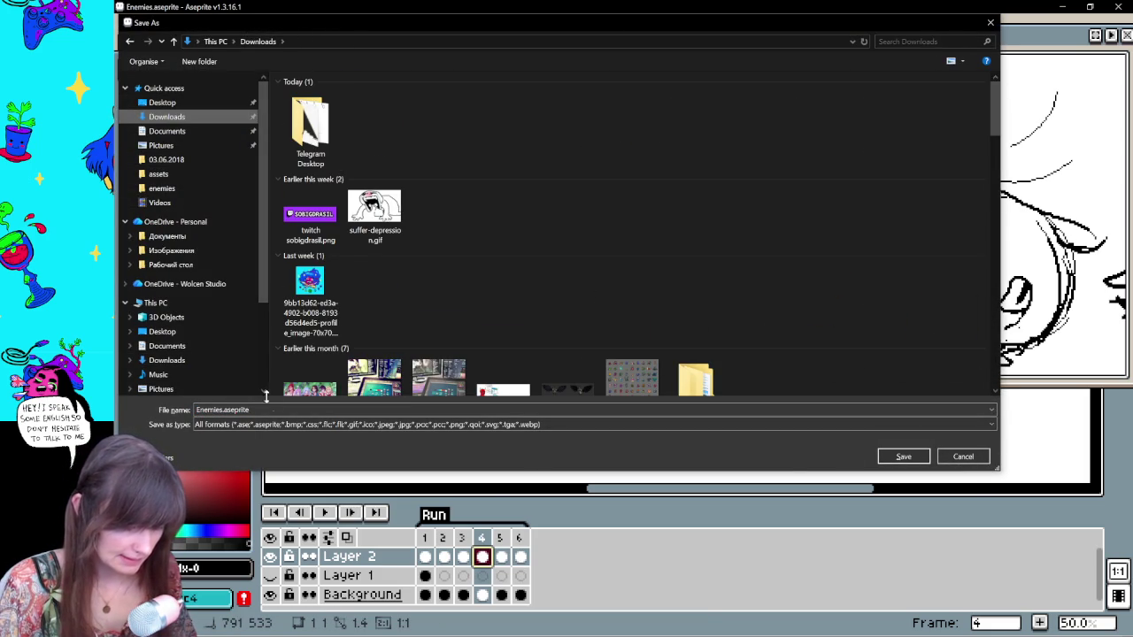
click(904, 457)
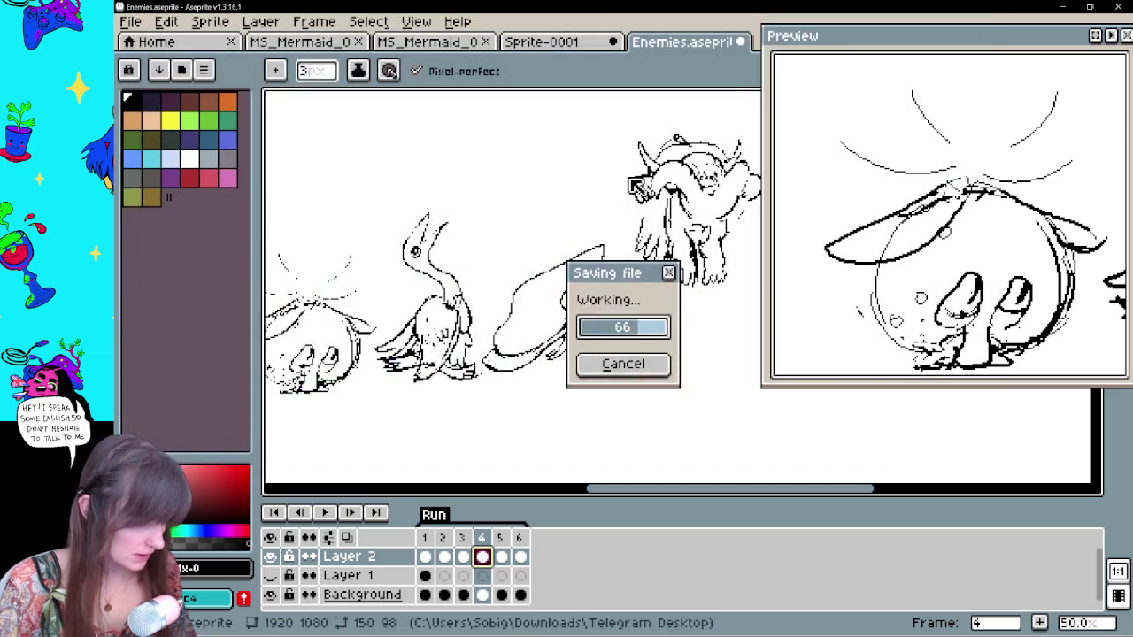
key(ctrl+z)
key(ctrl+z)
key(ctrl+z)
Undo the recent eraser, lasso, clear and transformation edits on the bird sketch
key(ctrl+z)
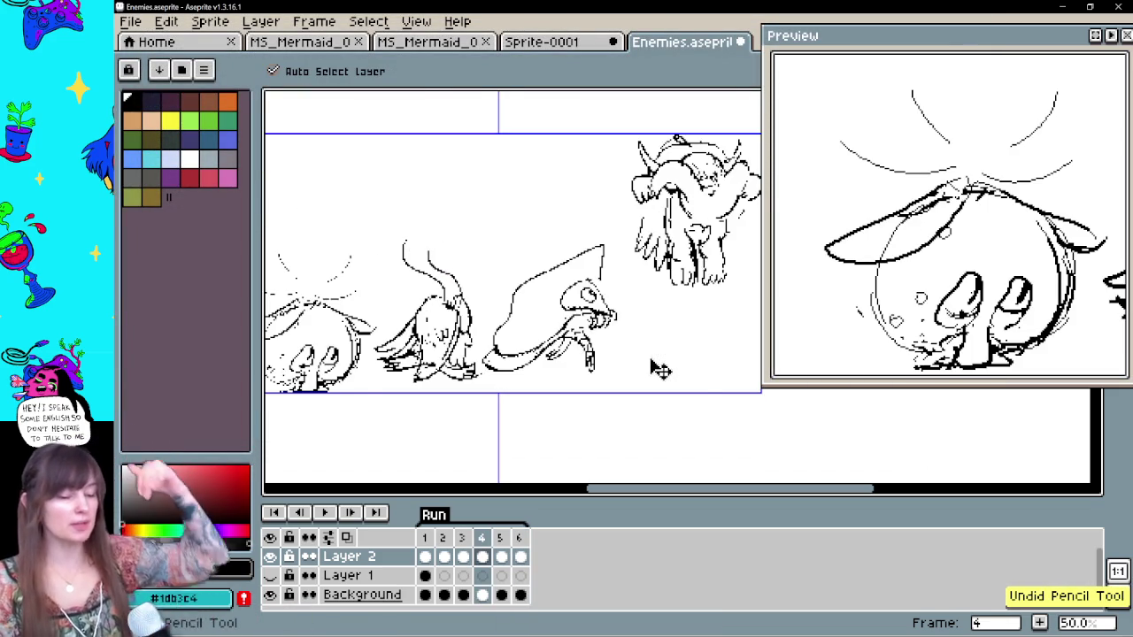
key(ctrl+z)
key(ctrl+z)
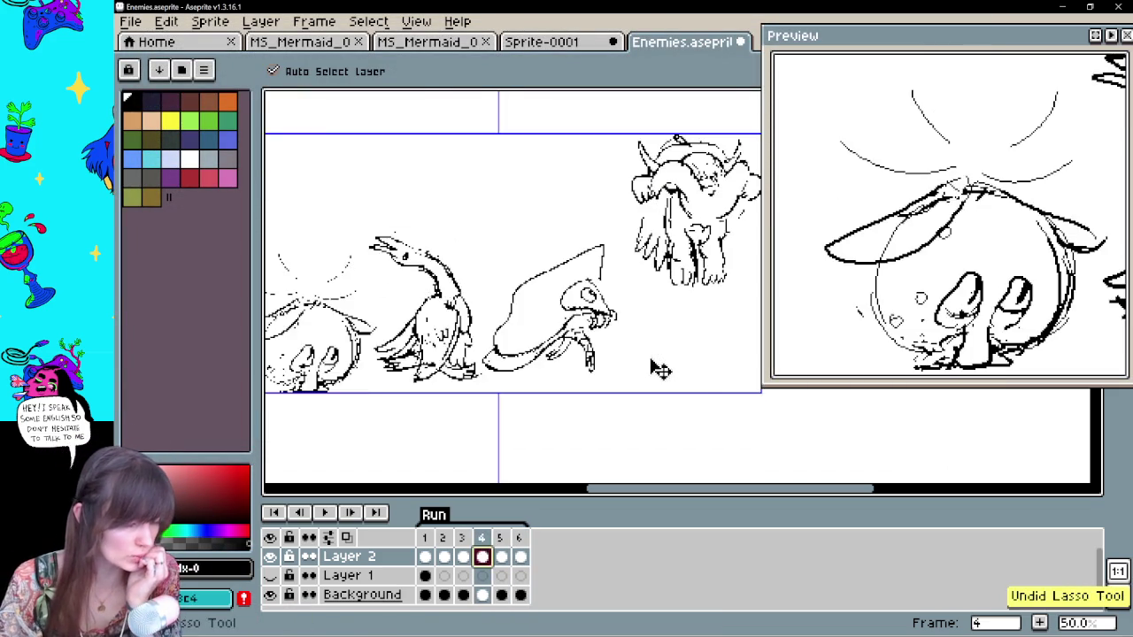
key(ctrl+z)
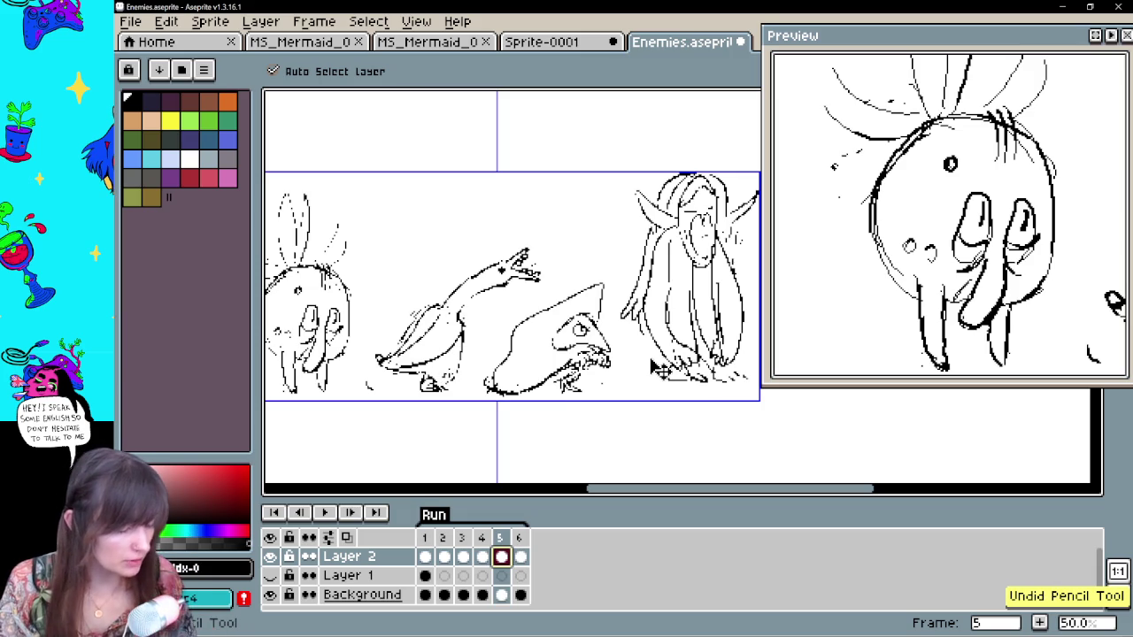
key(ctrl+z)
key(ctrl+z)
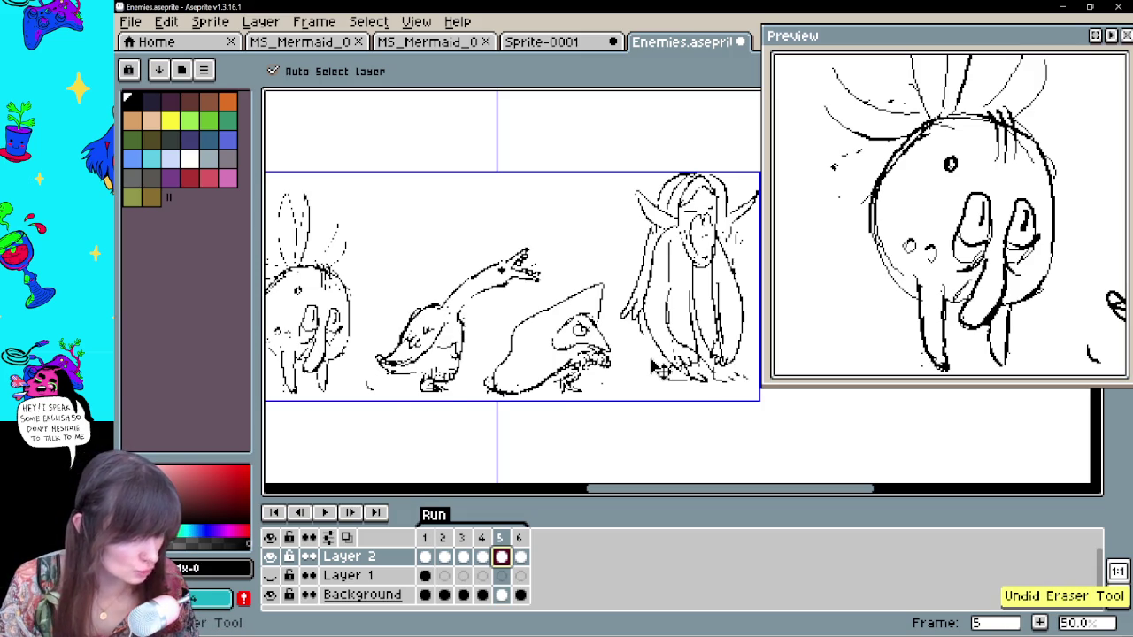
key(ctrl+z)
key(ctrl+z)
key(ctrl+z)
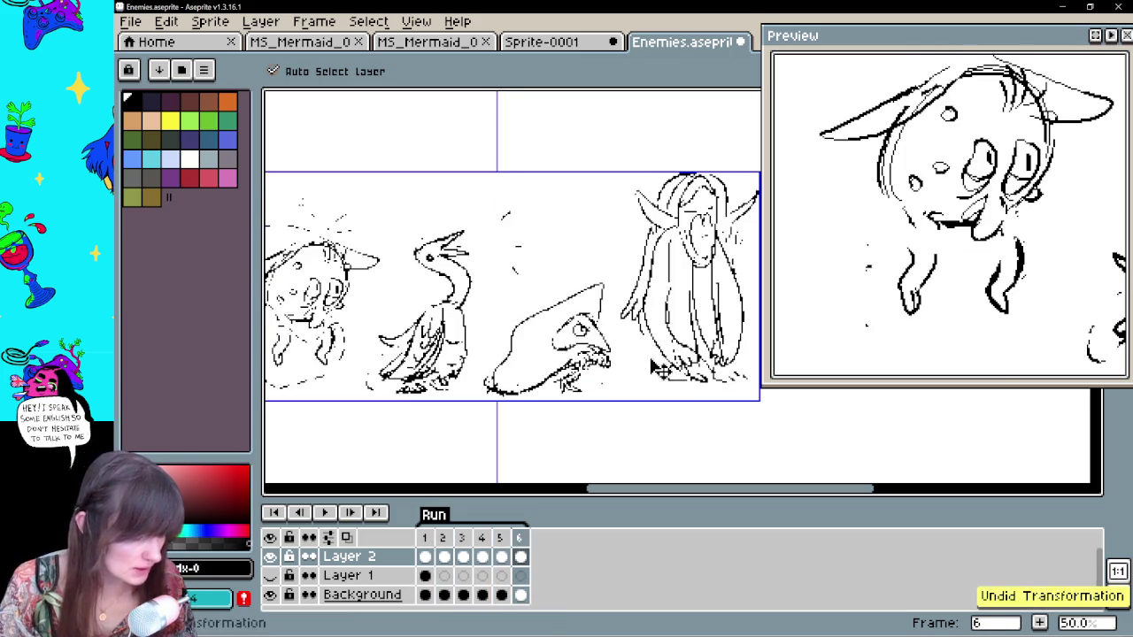
key(ctrl+z)
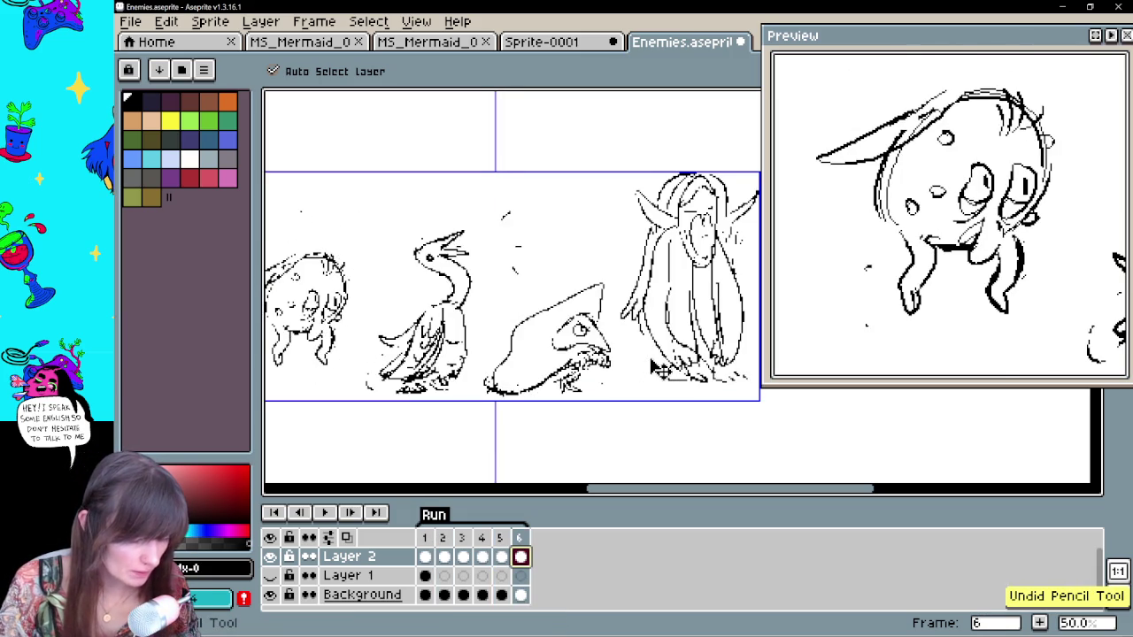
key(ctrl+z)
key(ctrl+z)
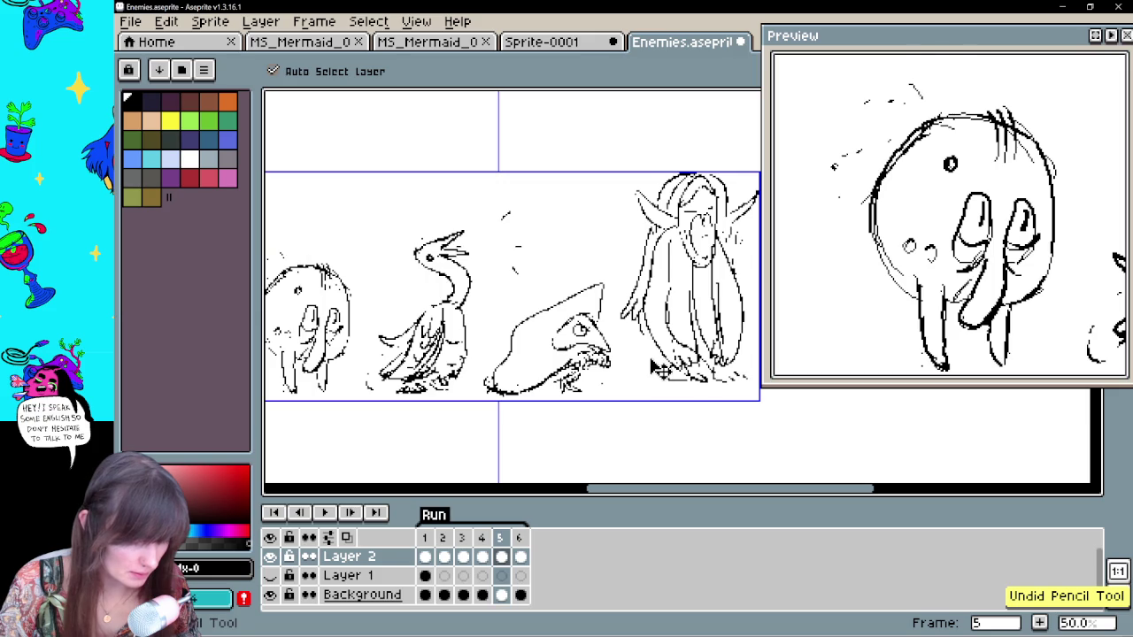
key(ctrl+z)
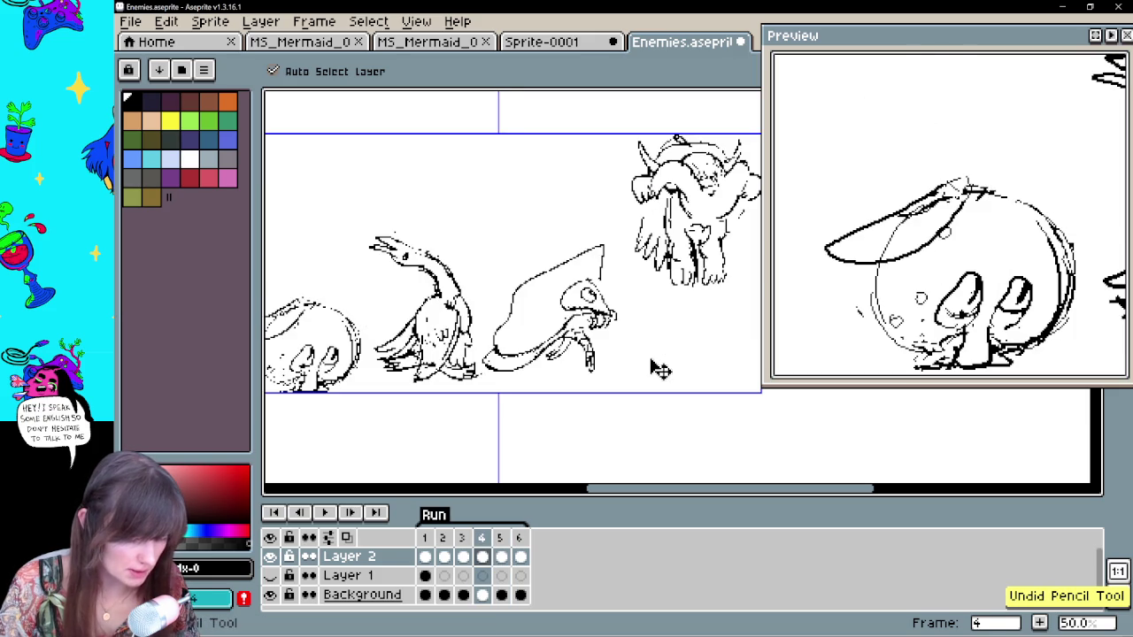
key(ctrl+z)
key(ctrl+z)
key(ctrl+z)
key(ctrl+z)
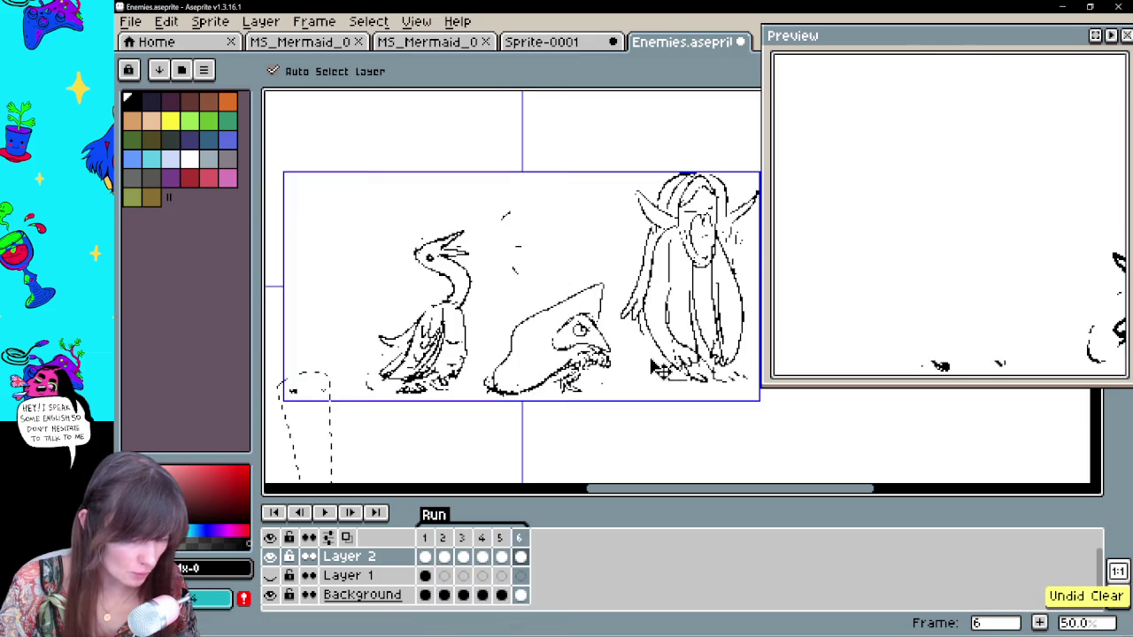
key(ctrl+z)
key(ctrl+z)
key(ctrl+z)
key(ctrl+z)
key(ctrl+z)
key(ctrl+z)
key(ctrl+z)
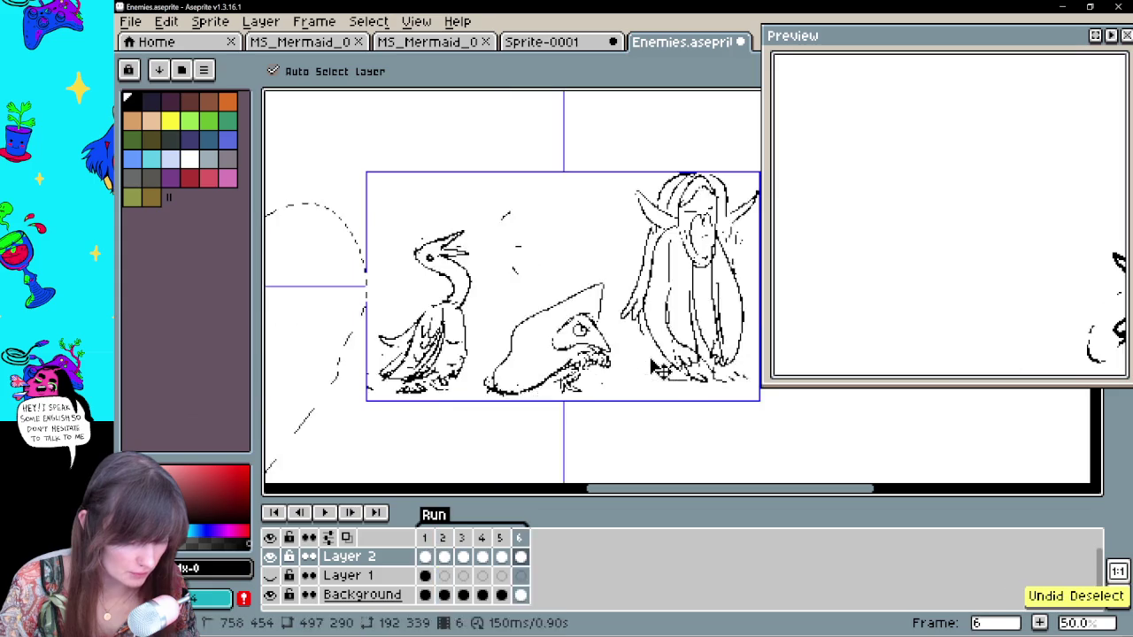
key(ctrl+z)
key(ctrl+z)
key(ctrl+z)
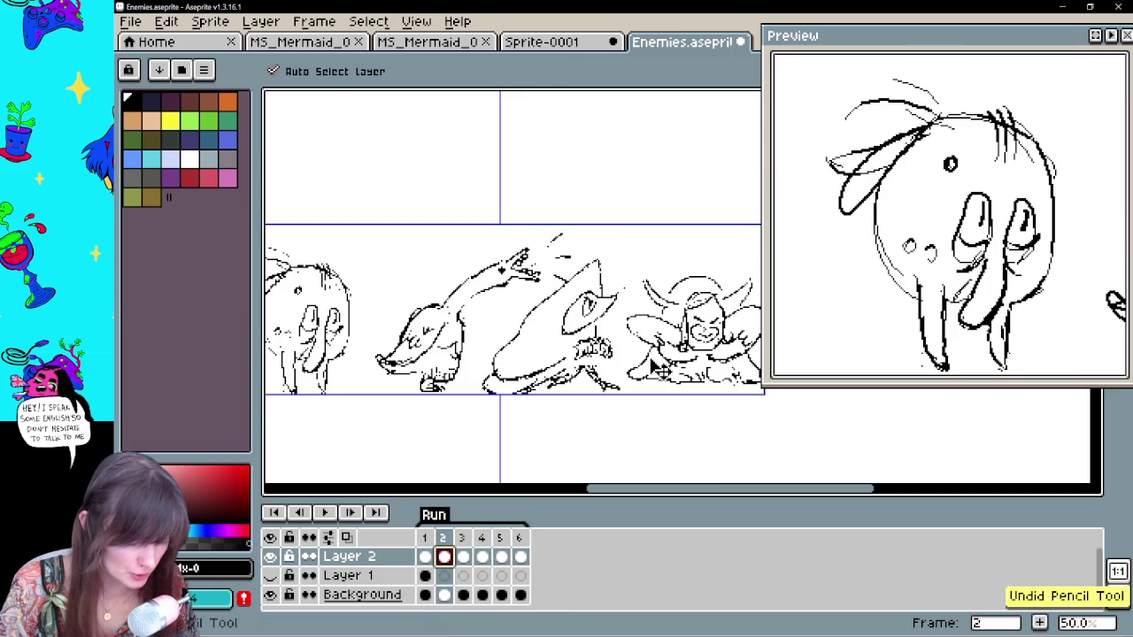
key(ctrl+z)
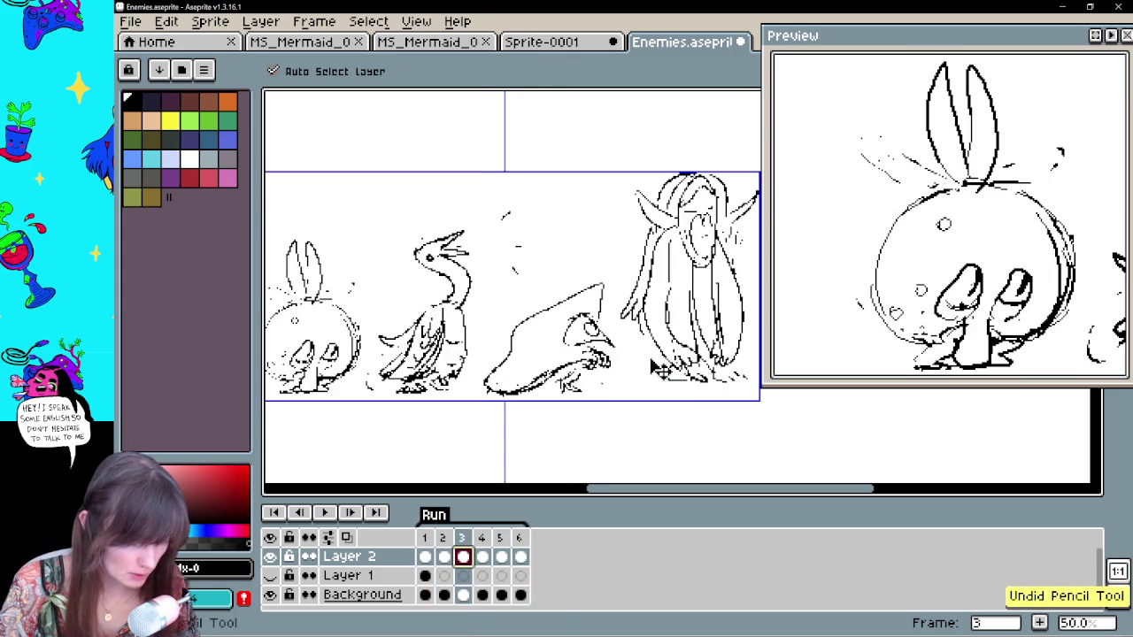
key(ctrl+z)
key(ctrl+z)
Undo the last two ear strokes on the blob and play the enemy animation
key(ctrl+z)
key(ctrl+z)
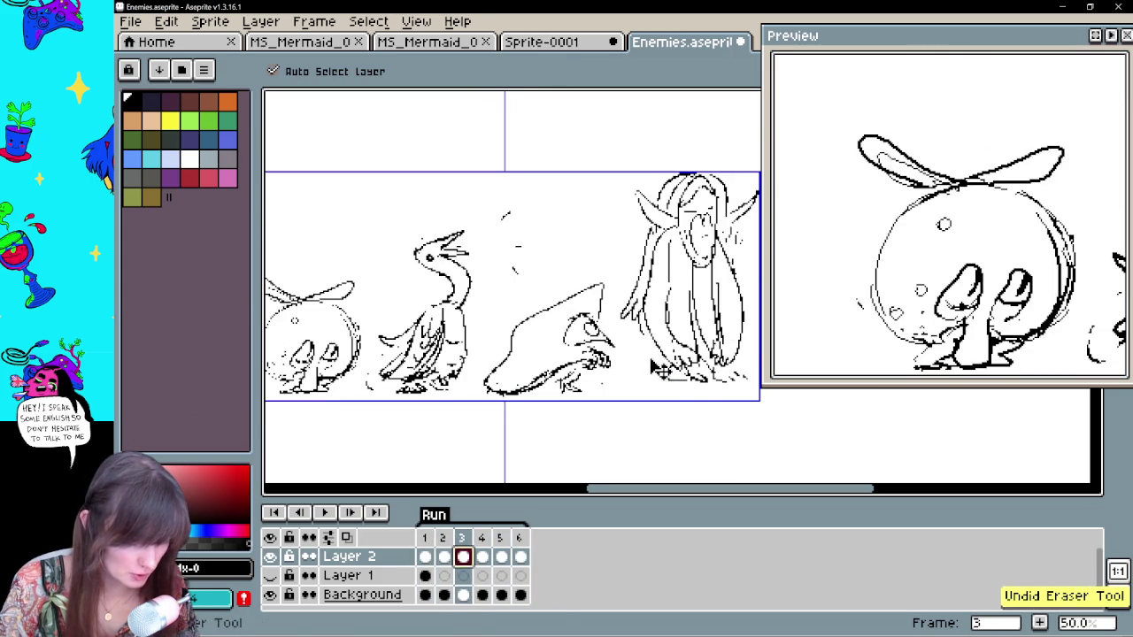
key(ctrl+z)
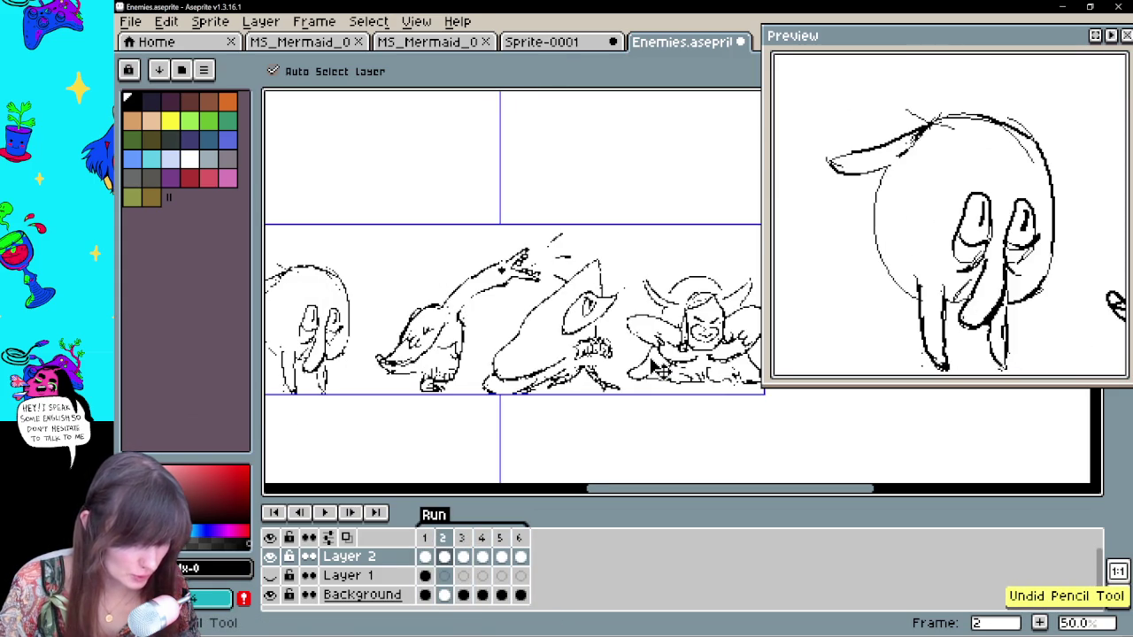
key(ctrl+z)
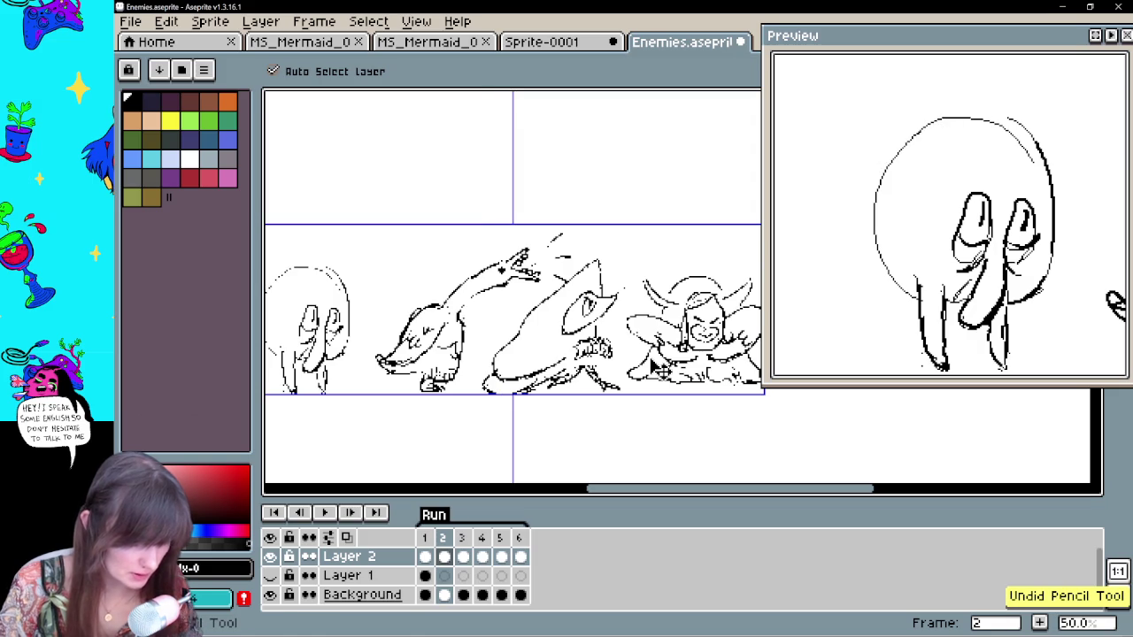
click(324, 514)
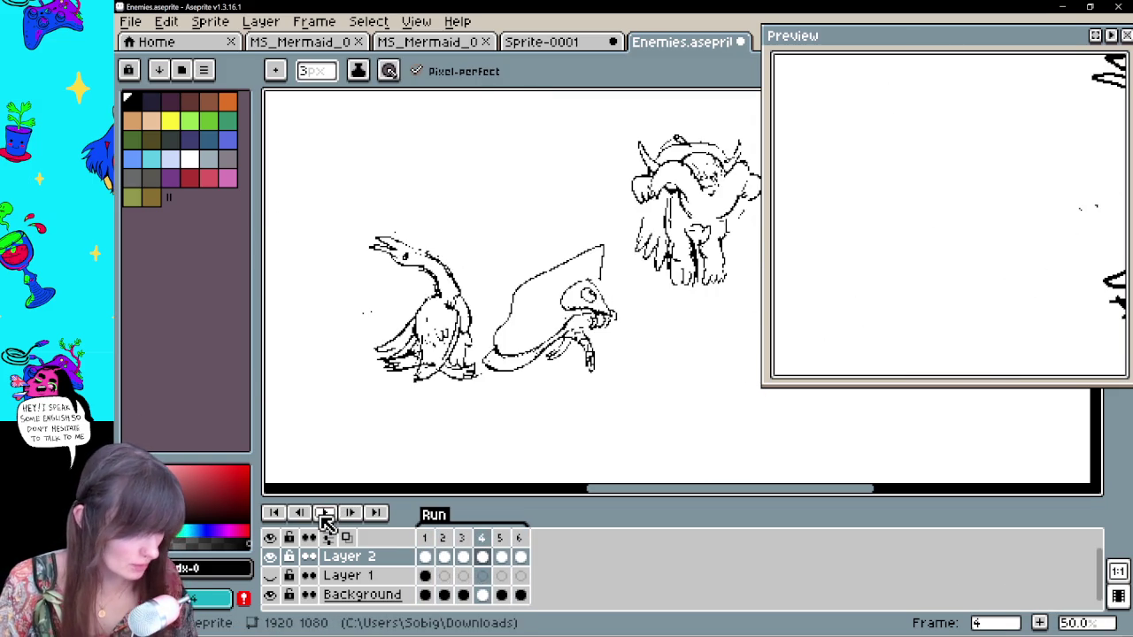
Recentre the sketches and replay the enemy animation starting from frame 2
drag(424, 162, 500, 326)
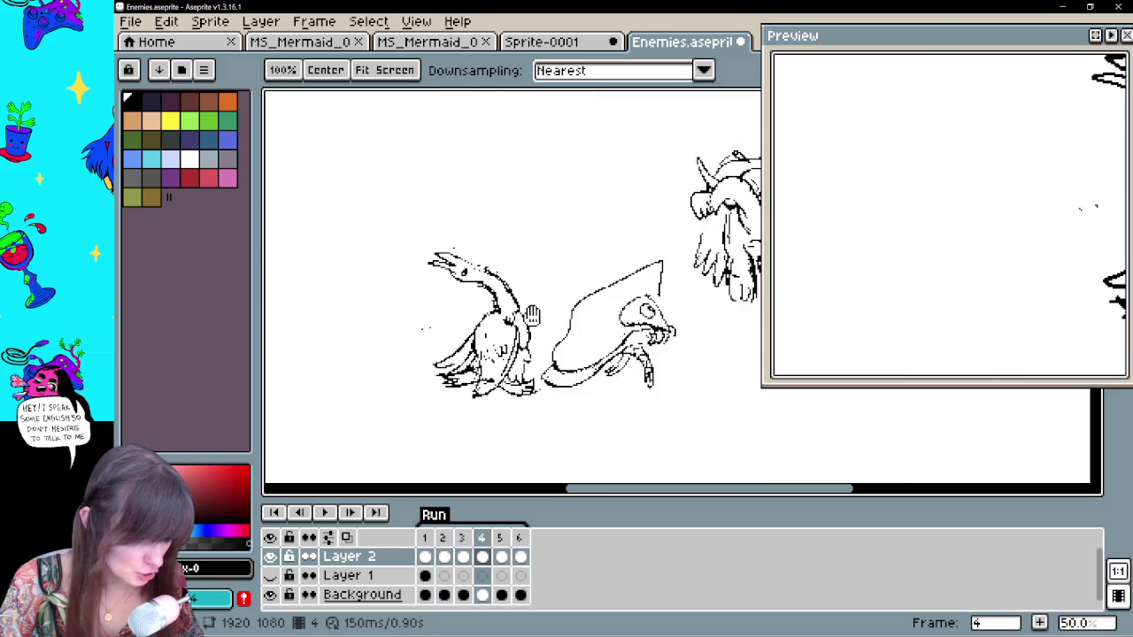
click(444, 556)
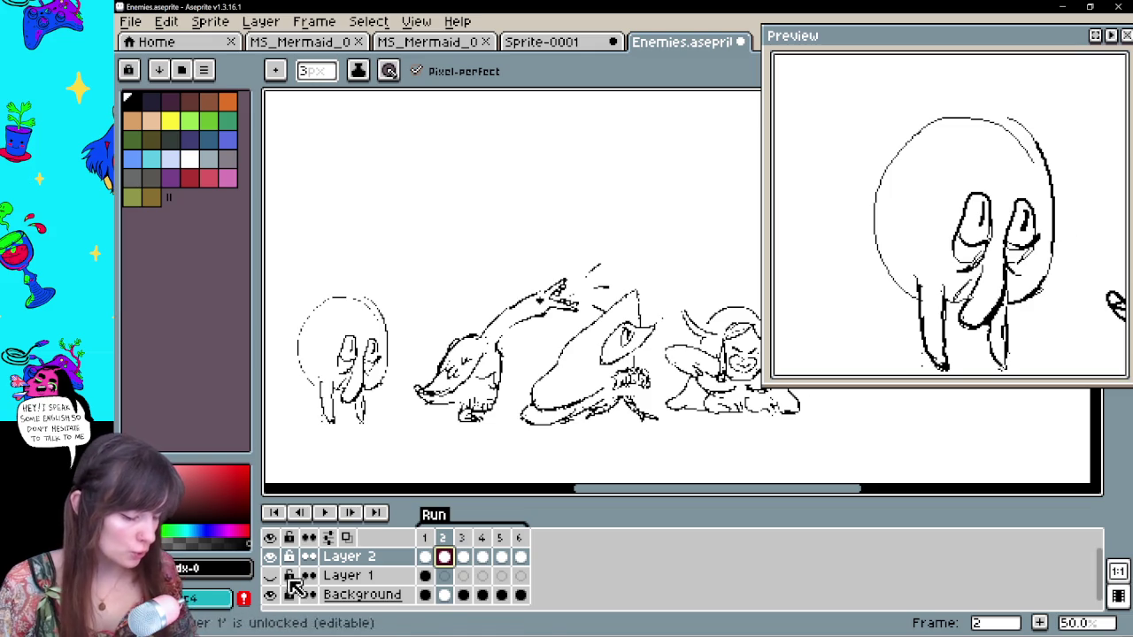
click(324, 513)
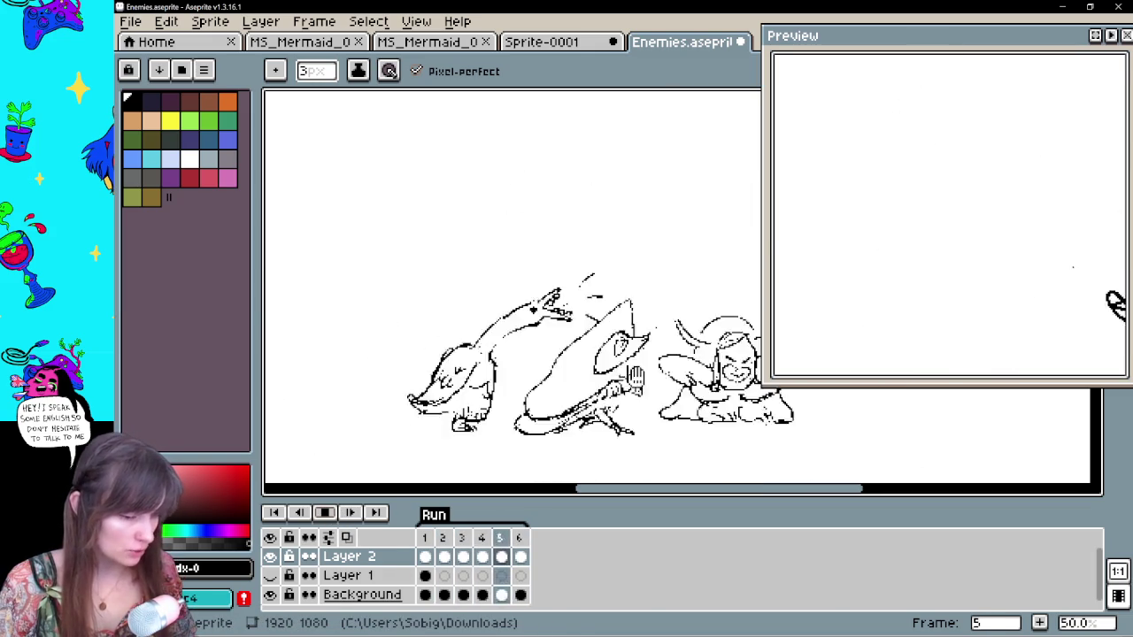
key(ctrl+shift+s)
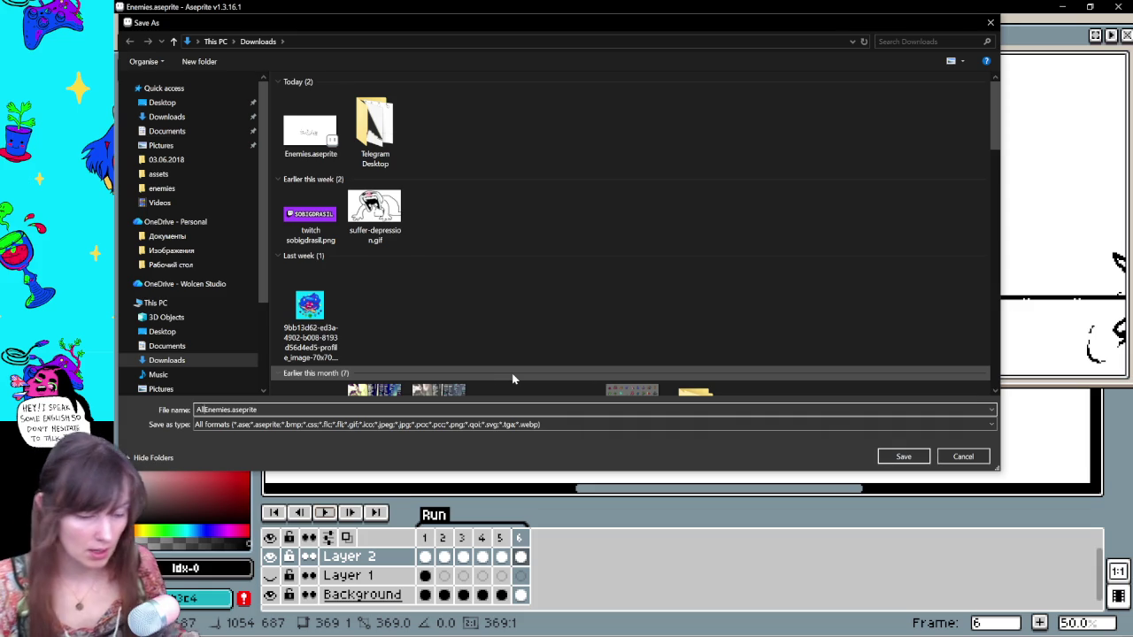
Rename the old Enemies.aseprite file in Downloads to FlyingBlob.aseprite
click(310, 133)
right_click(319, 144)
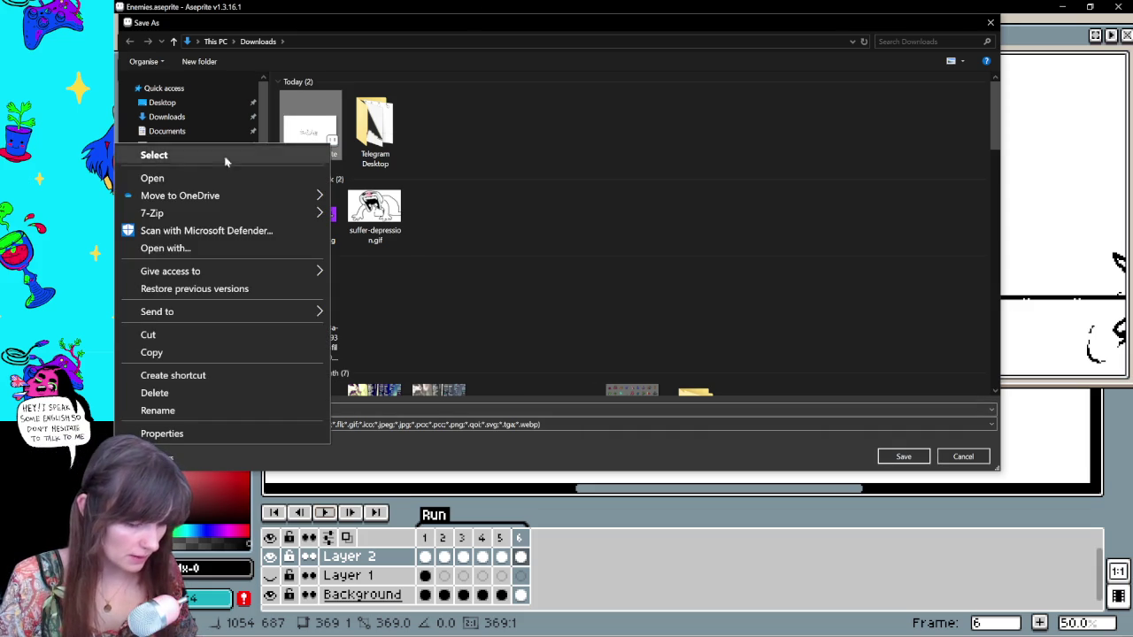
key(Escape)
key(F2)
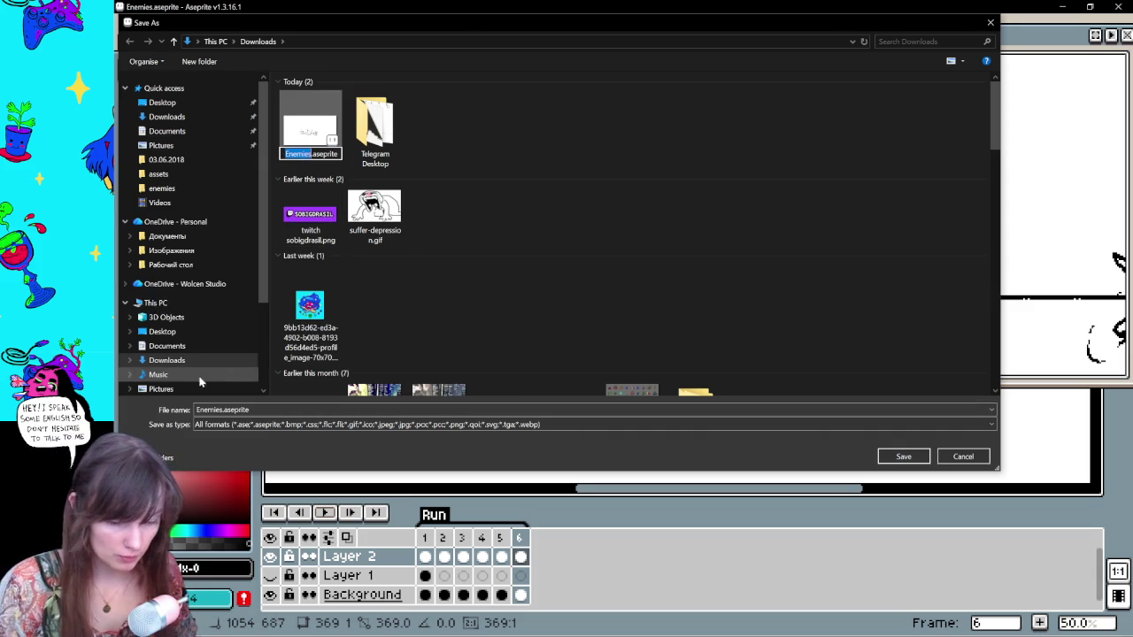
key(BackSpace)
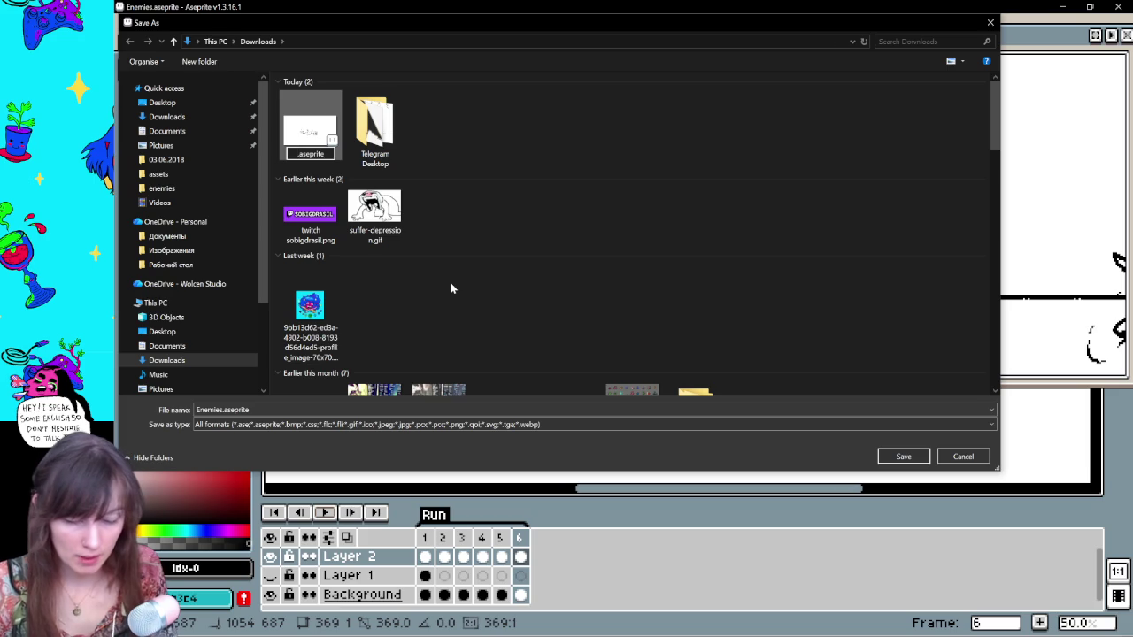
text(FlyingBlob)
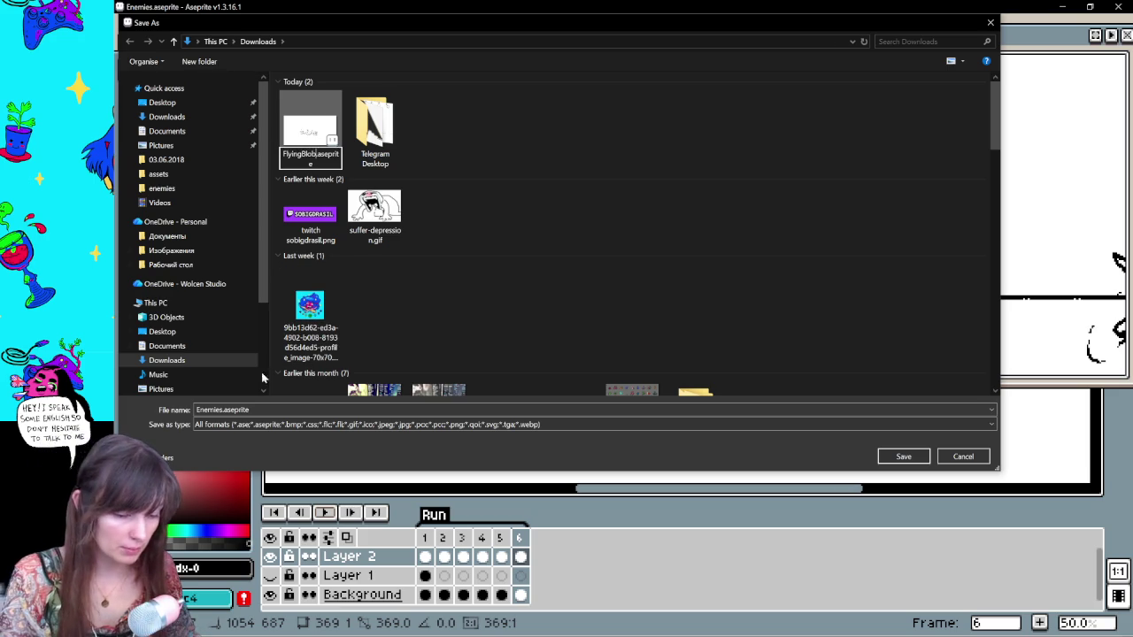
key(Return)
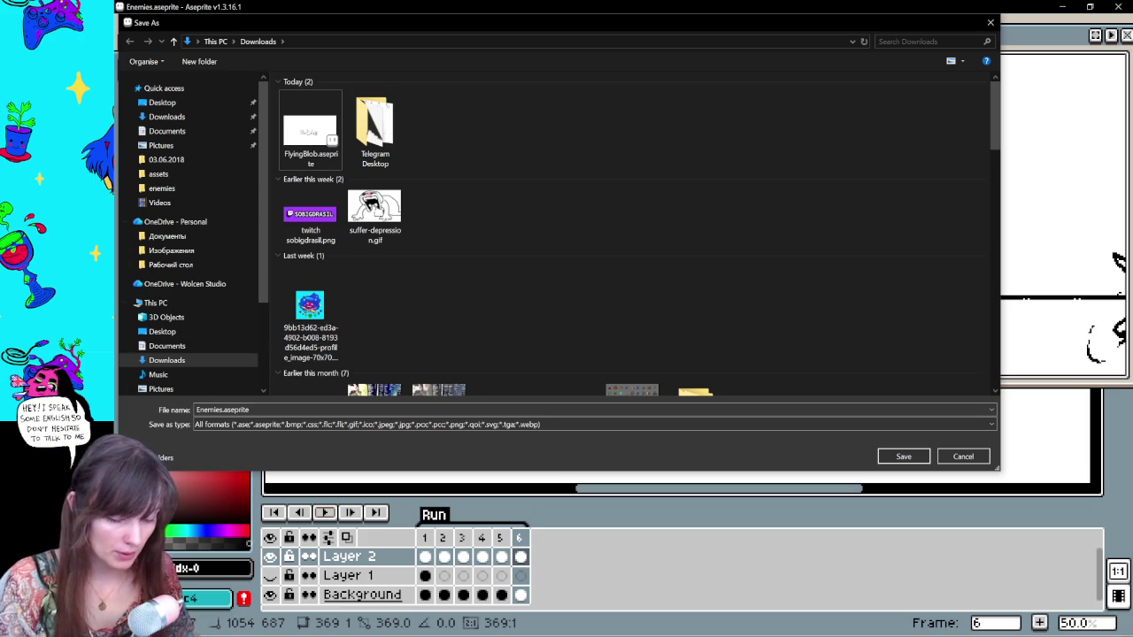
Save the current sprite as AllEnemies.aseprite
key(Home)
text(All)
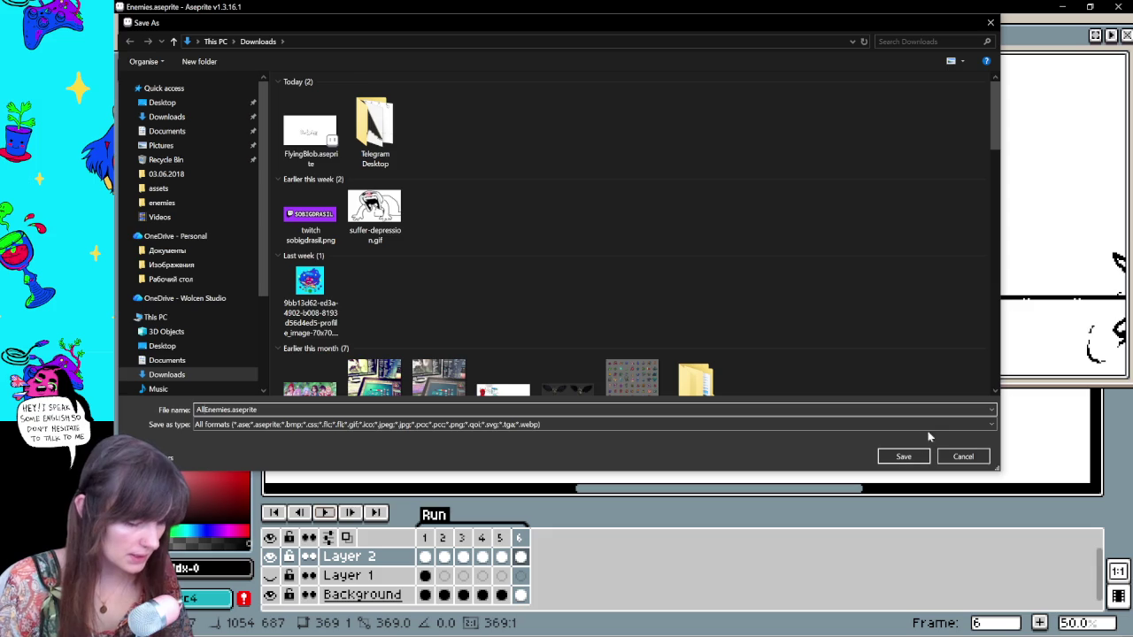
click(904, 456)
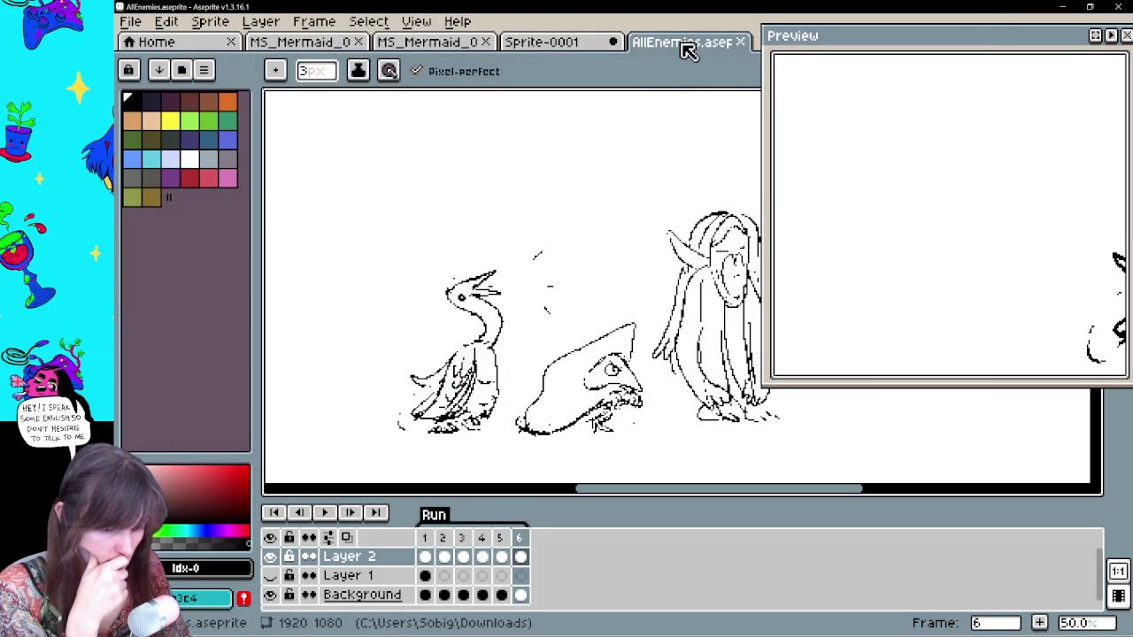
click(131, 23)
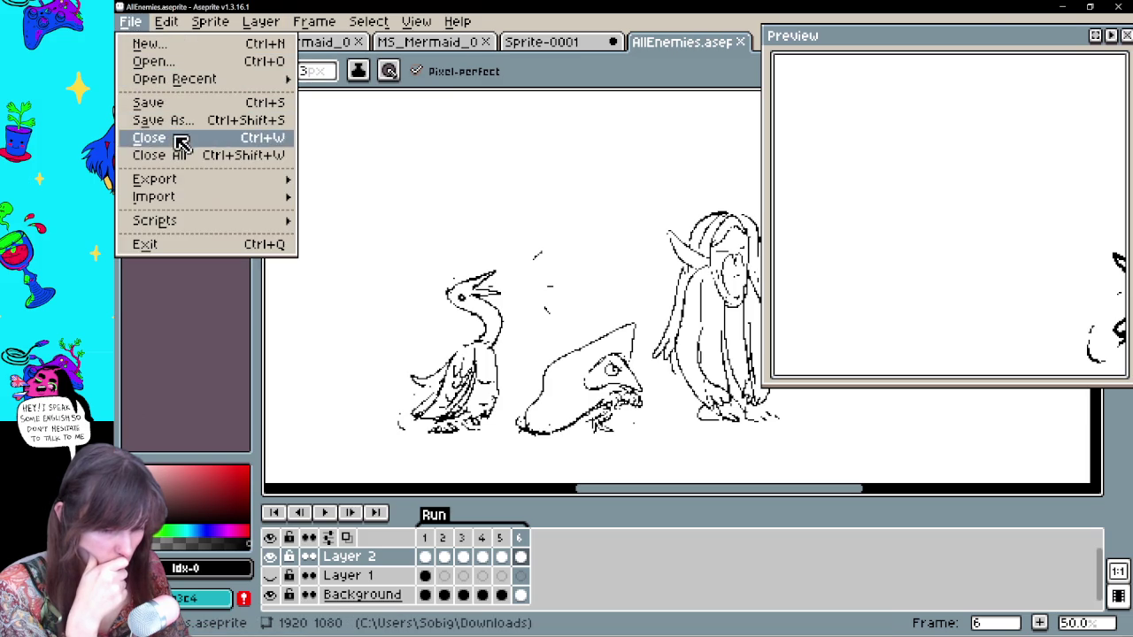
click(141, 119)
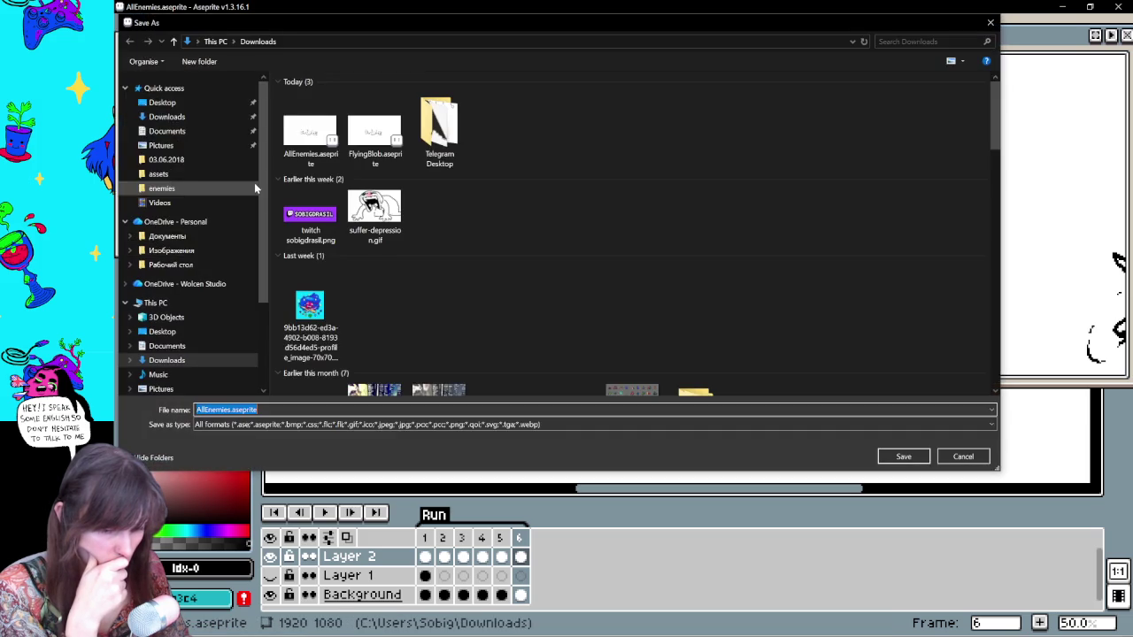
click(225, 103)
click(173, 116)
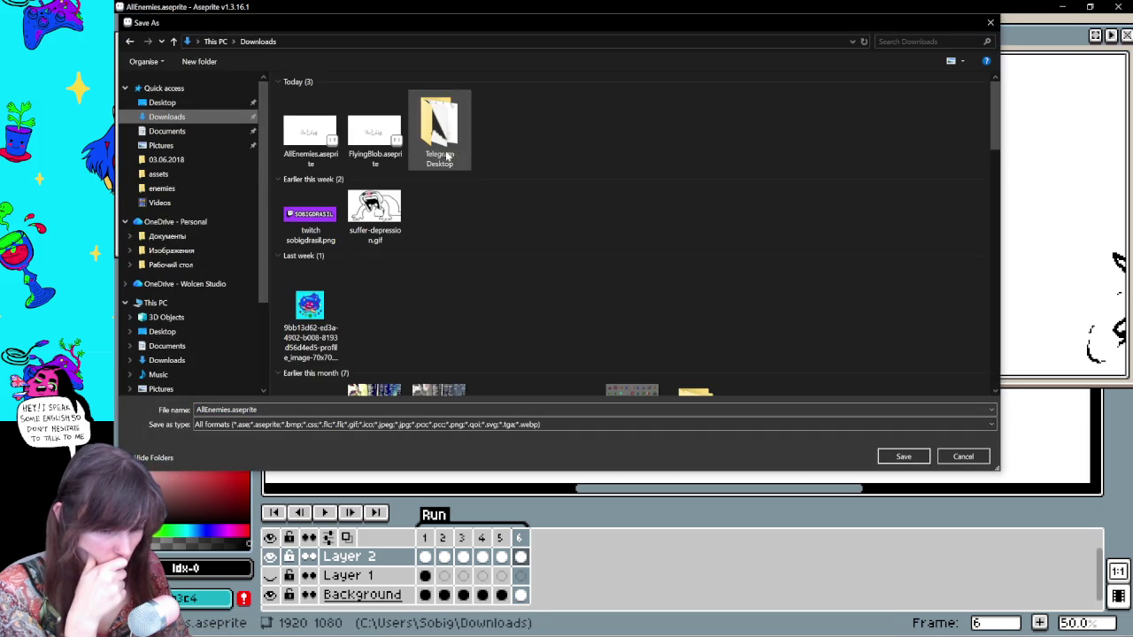
click(969, 461)
scroll(341, 478, down, 2)
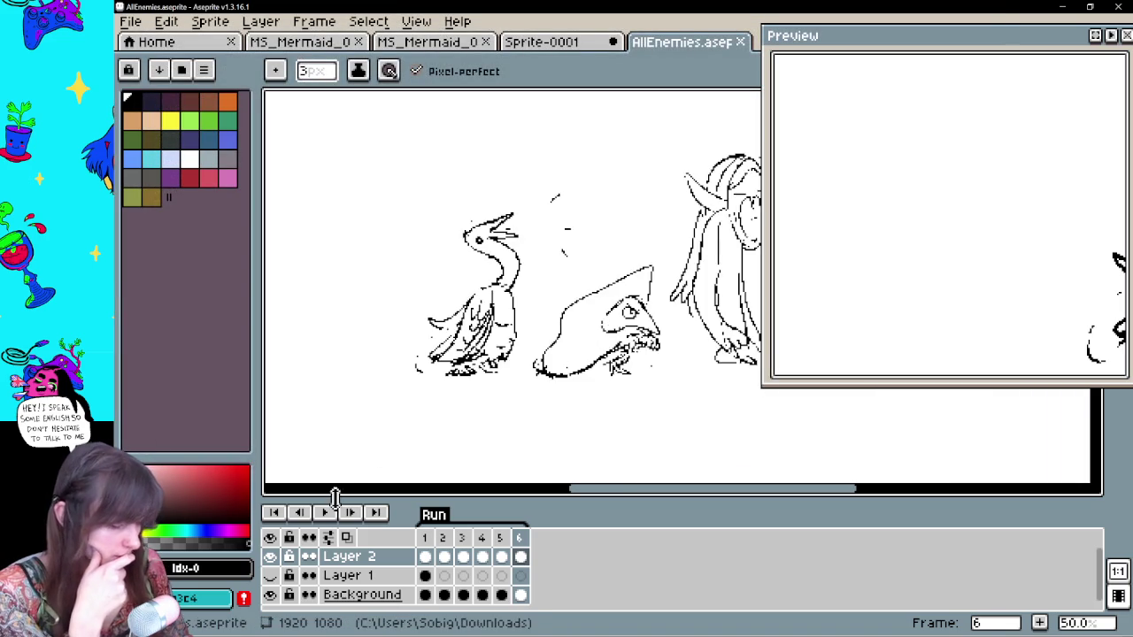
click(327, 513)
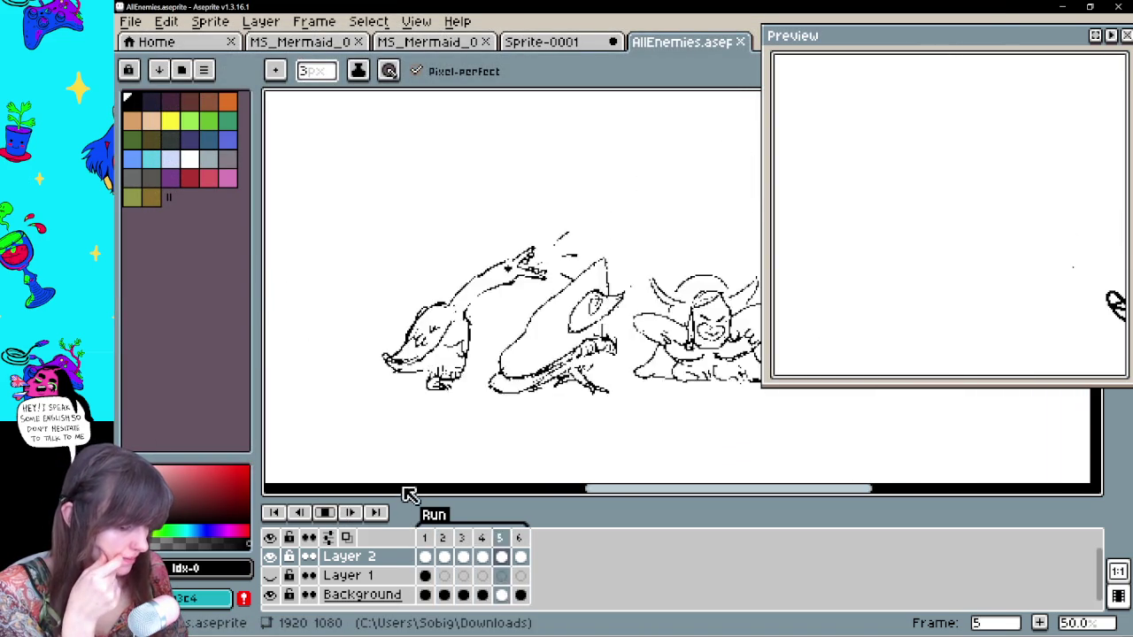
Stop playback on frame 1, undo the last stroke, and return to the Pencil tool
click(325, 513)
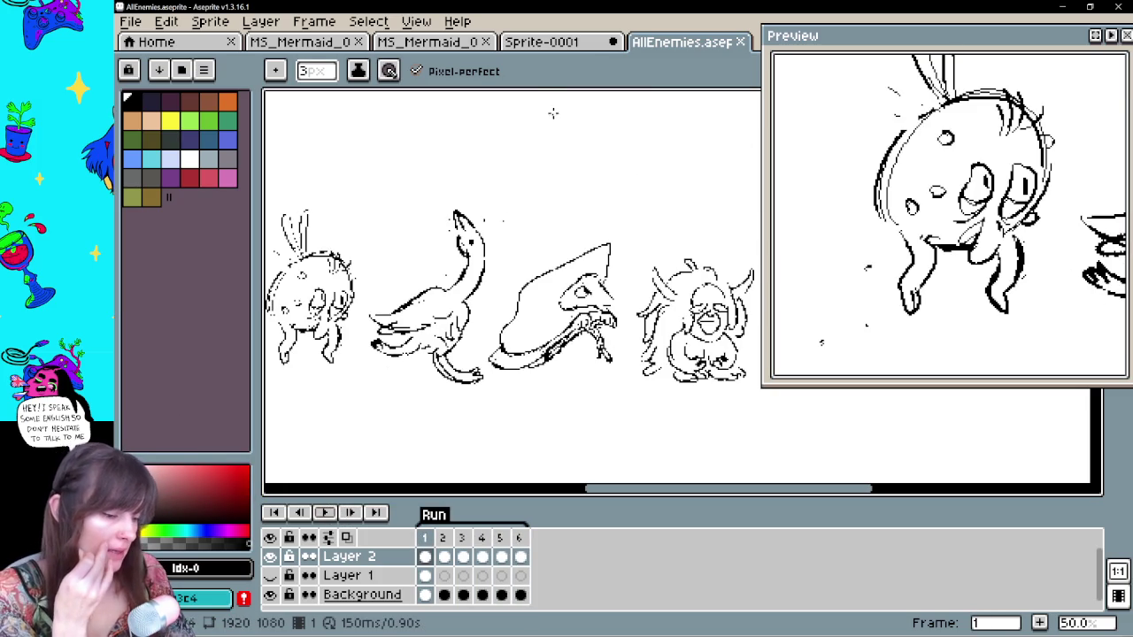
key(ctrl+z)
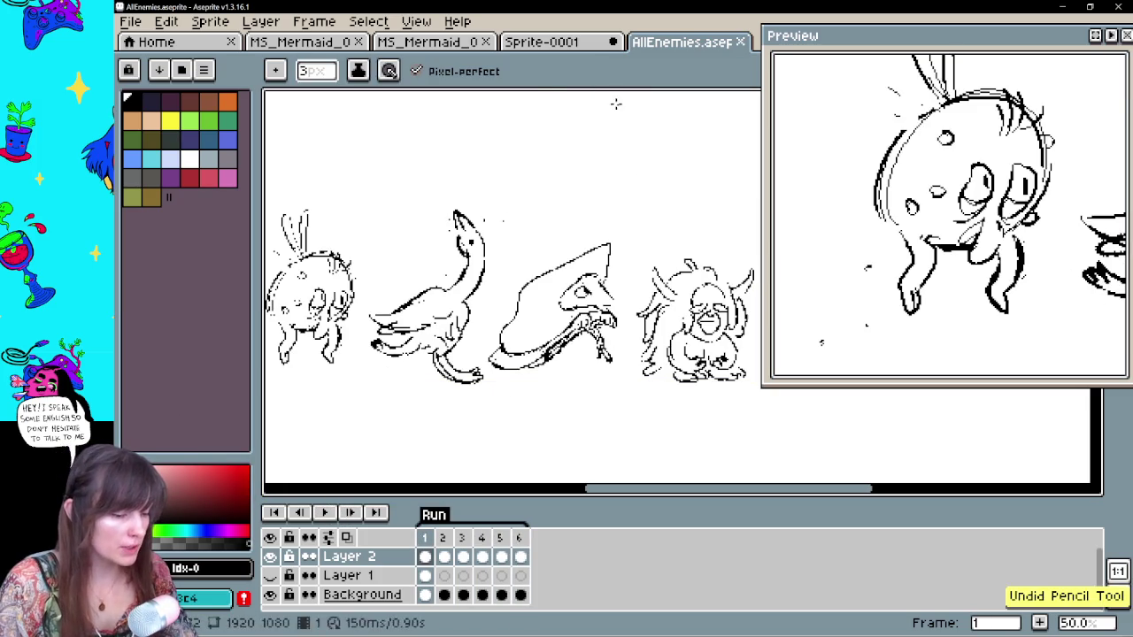
key(v)
key(b)
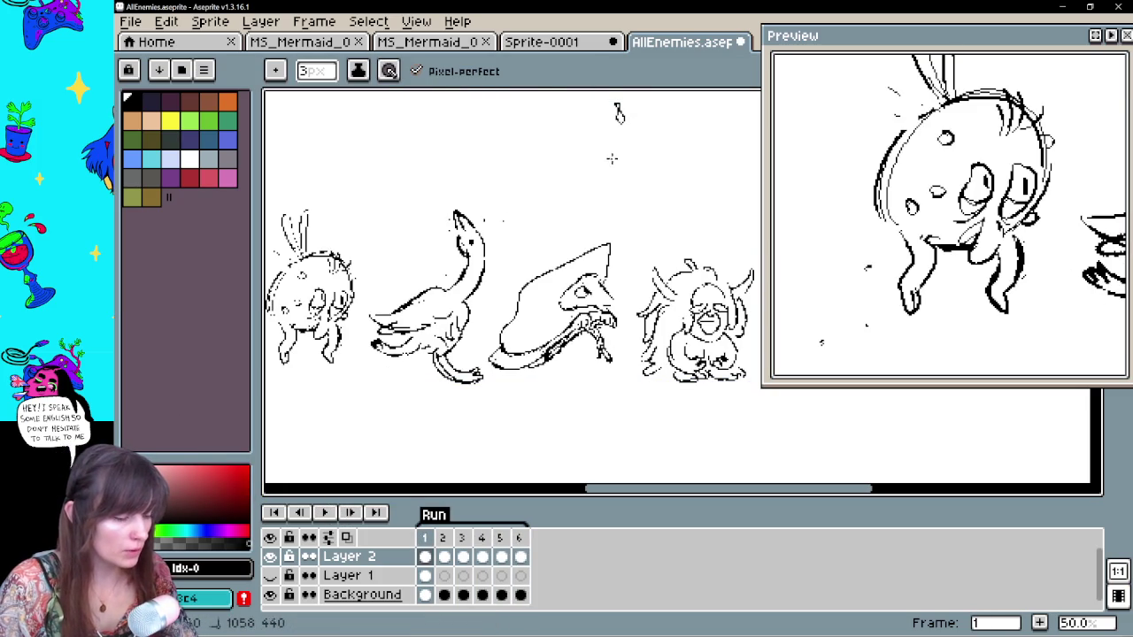
Try note strokes above the sketches, undoing the misdrawn ones
drag(620, 142, 634, 181)
key(ctrl+z)
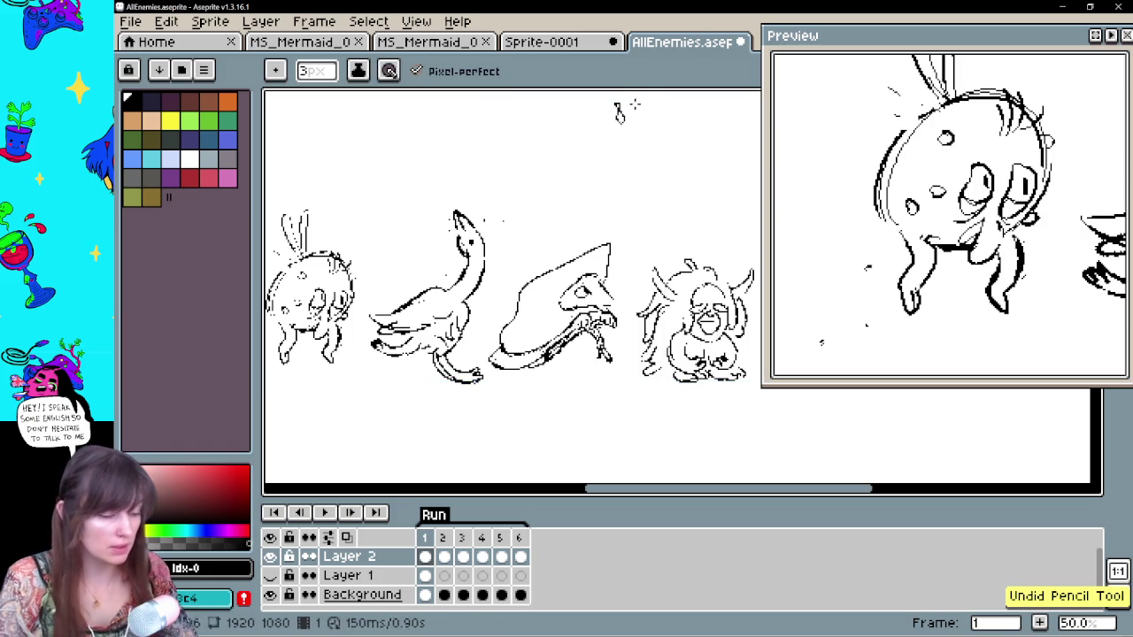
mouse_move(620, 110)
mouse_down()
mouse_move(653, 139)
mouse_move(621, 165)
mouse_up()
key(ctrl+z)
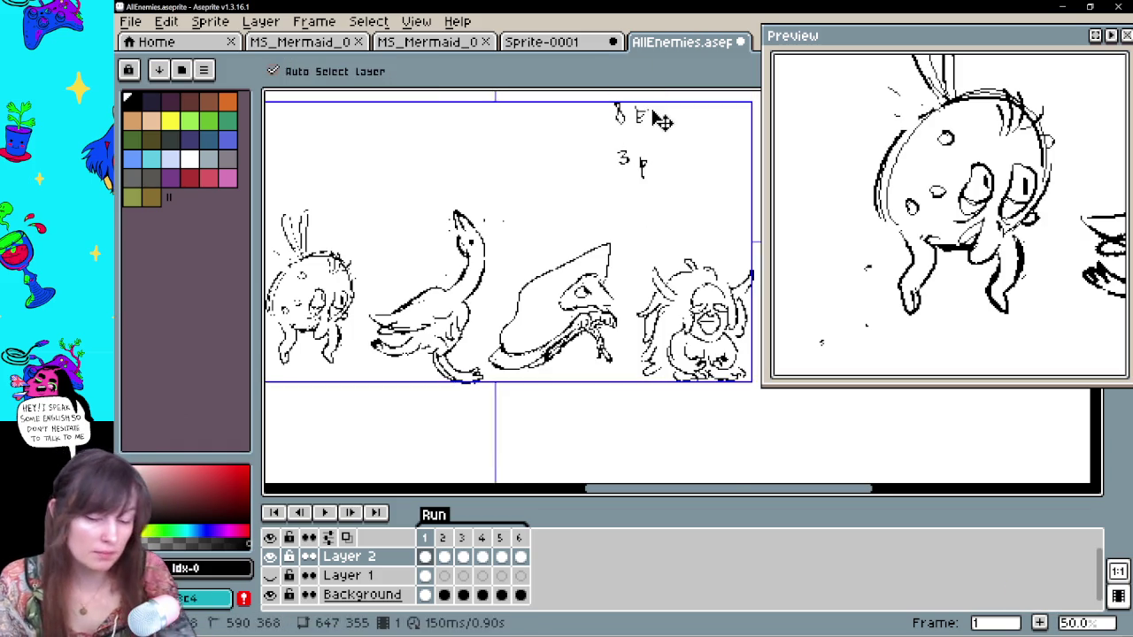
Zoom in, make room, and handwrite 'idle clean' after the 8 E note
scroll(563, 305, up, 1)
mouse_move(596, 212)
mouse_down()
mouse_move(519, 212)
mouse_move(619, 210)
mouse_move(618, 193)
mouse_move(654, 214)
mouse_move(678, 187)
mouse_move(683, 216)
mouse_up()
mouse_move(688, 208)
mouse_down()
mouse_move(701, 214)
mouse_move(672, 229)
mouse_up()
mouse_move(703, 216)
mouse_down()
mouse_move(696, 229)
mouse_move(745, 234)
mouse_up()
mouse_move(746, 227)
mouse_down()
mouse_move(692, 229)
mouse_move(737, 232)
mouse_up()
Draw an arrow after '3 p' and write '3 die animation'
drag(452, 305, 483, 303)
mouse_move(469, 295)
mouse_down()
mouse_move(471, 312)
mouse_move(560, 305)
mouse_up()
mouse_move(558, 274)
mouse_down()
mouse_move(575, 299)
mouse_move(671, 306)
mouse_up()
mouse_move(679, 292)
mouse_down()
mouse_move(680, 307)
mouse_move(735, 306)
mouse_move(666, 314)
mouse_move(682, 319)
mouse_up()
drag(672, 305, 688, 303)
mouse_move(694, 308)
mouse_down()
mouse_move(695, 319)
mouse_move(708, 306)
mouse_move(731, 324)
mouse_up()
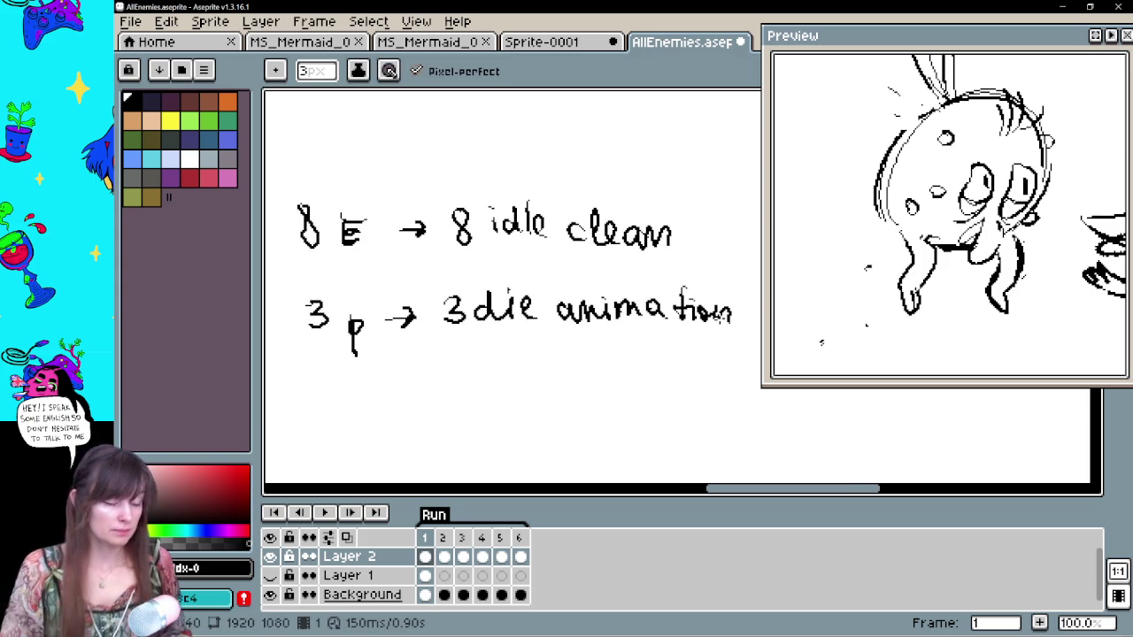